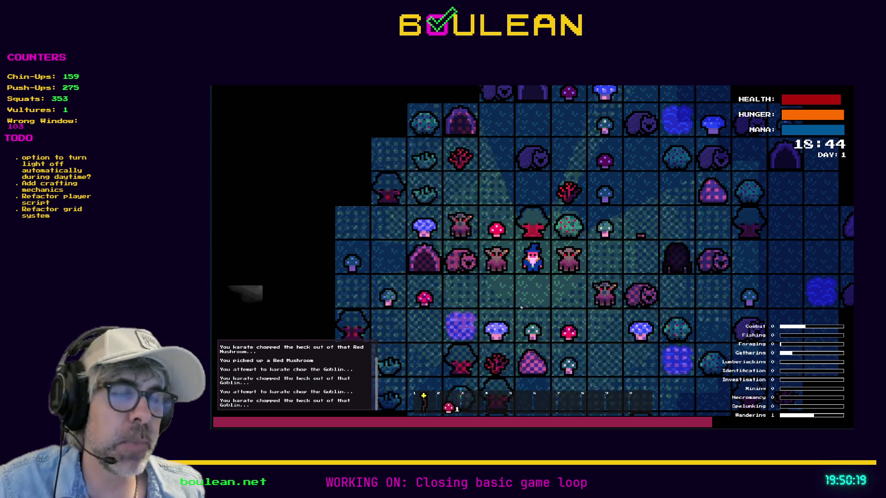
- Stop the running wizard game and return to the drying rack script
{"action": "key", "text": "Escape"}
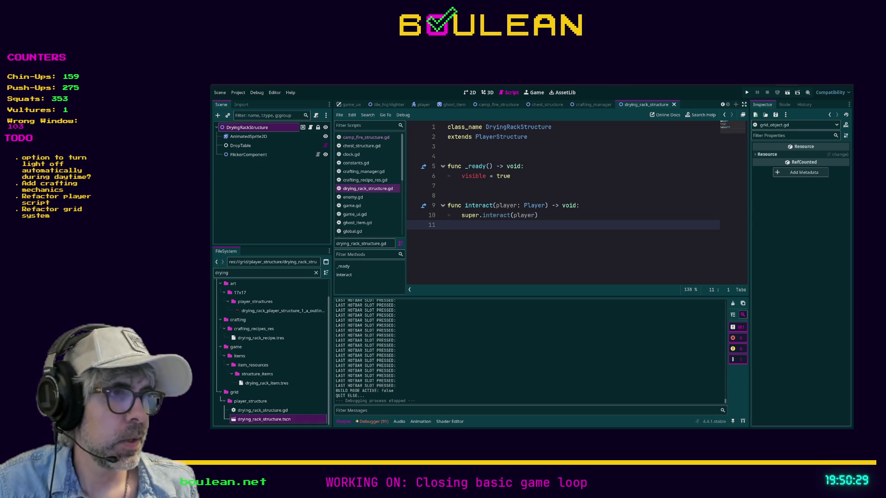
- Switch from the Godot editor to the Brave browser window
{"action": "key", "text": "alt+Tab"}
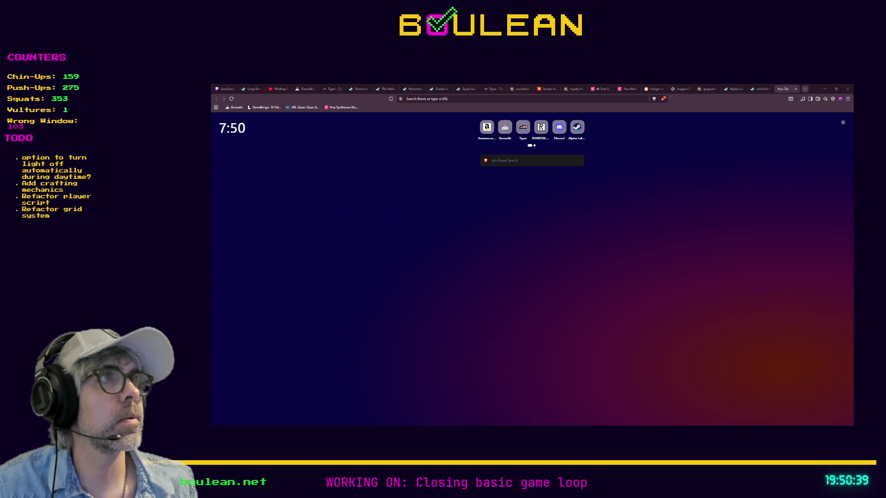
- Open a new browser tab with the copied youtu.be link in the address bar
{"action": "left_click", "coordinate": [805, 89]}
{"action": "key", "text": "ctrl+v"}
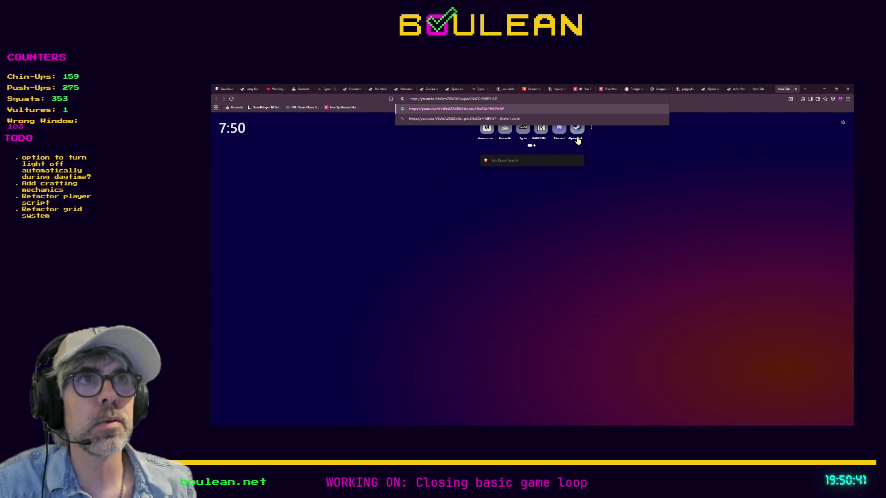
{"action": "key", "text": "Return"}
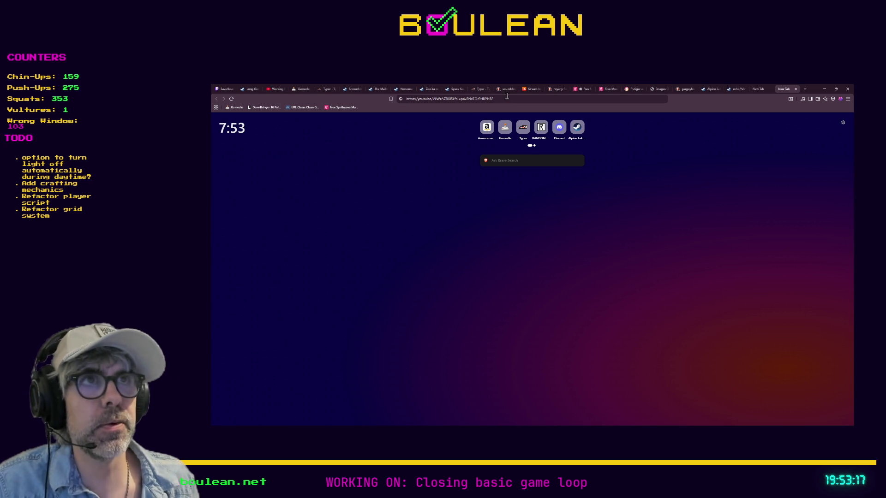
- Load the Regular Show synthesizer battle video and play it full screen
{"action": "left_click", "coordinate": [509, 100]}
{"action": "key", "text": "Return"}
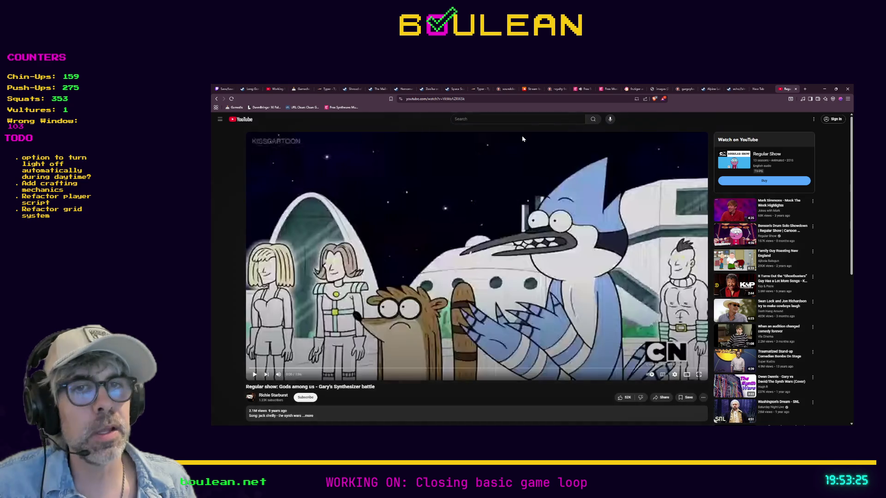
{"action": "left_click", "coordinate": [585, 89]}
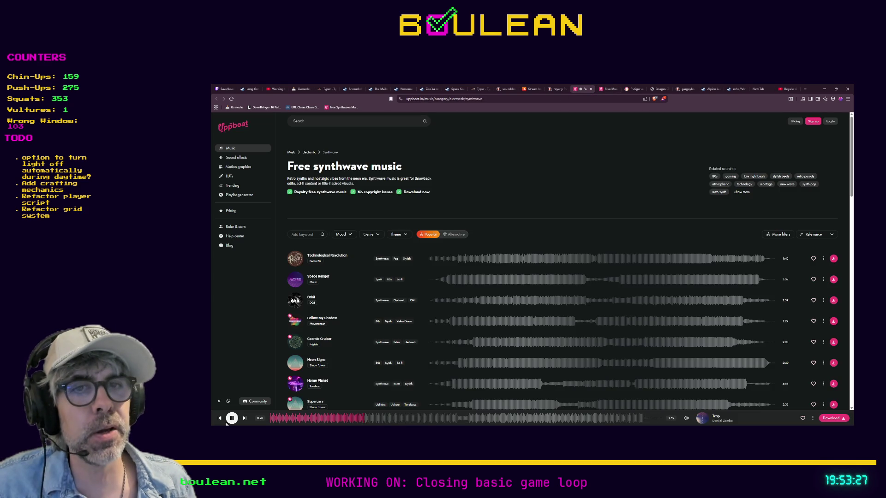
{"action": "left_click", "coordinate": [782, 89]}
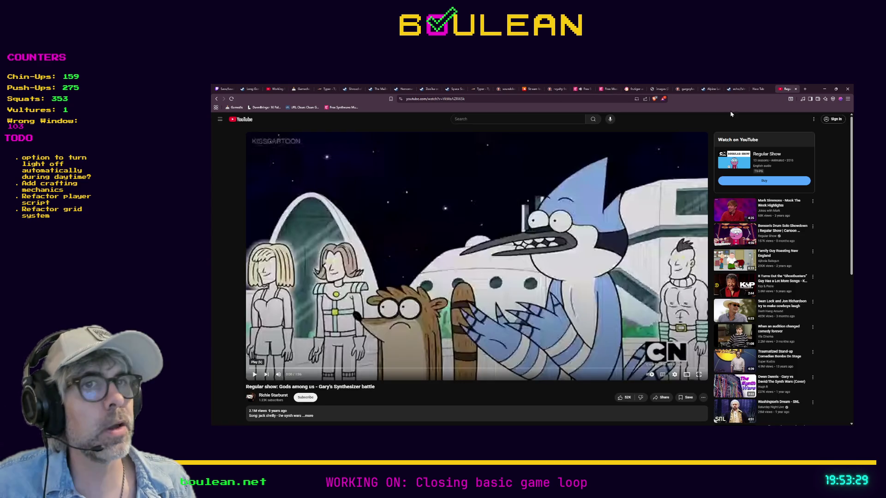
{"action": "left_click", "coordinate": [255, 374]}
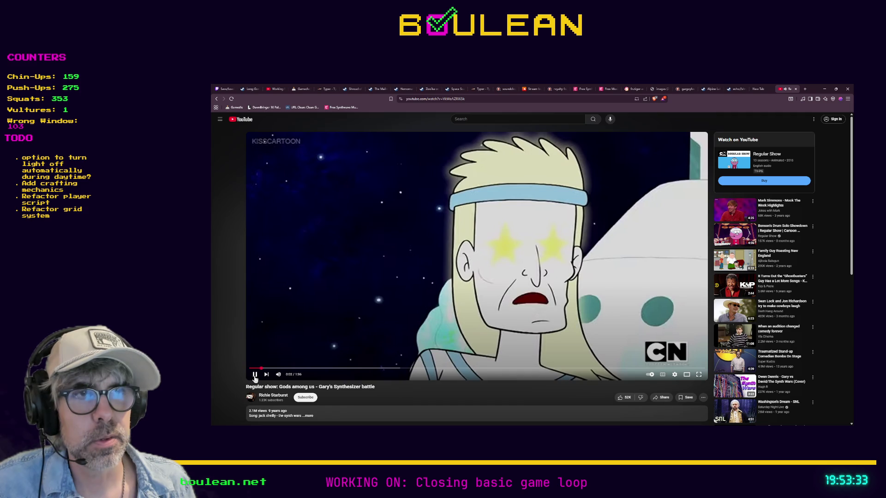
{"action": "left_click", "coordinate": [683, 365]}
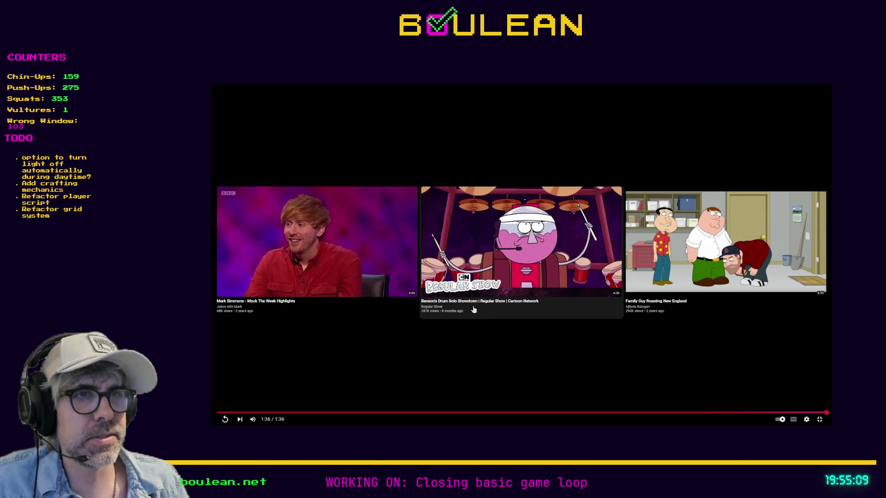
- Exit full screen and minimize the browser, bringing drying_rack_structure.gd back in Godot
{"action": "left_click", "coordinate": [820, 420]}
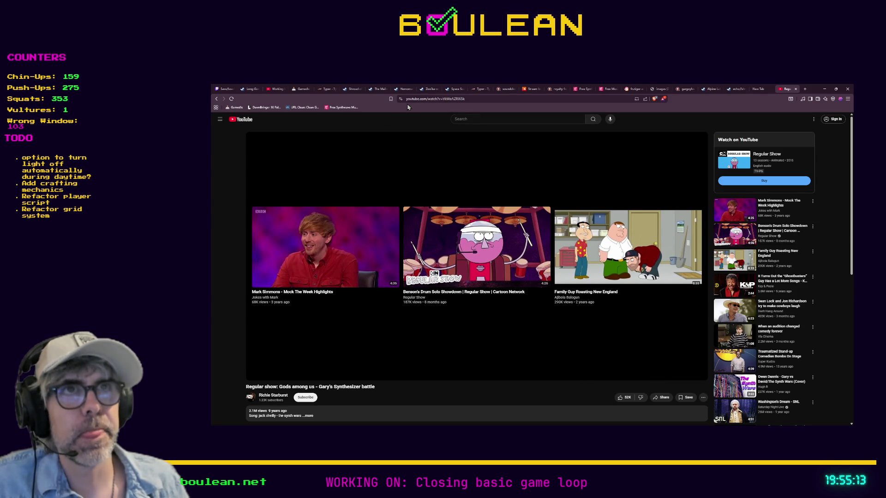
{"action": "left_click", "coordinate": [423, 100]}
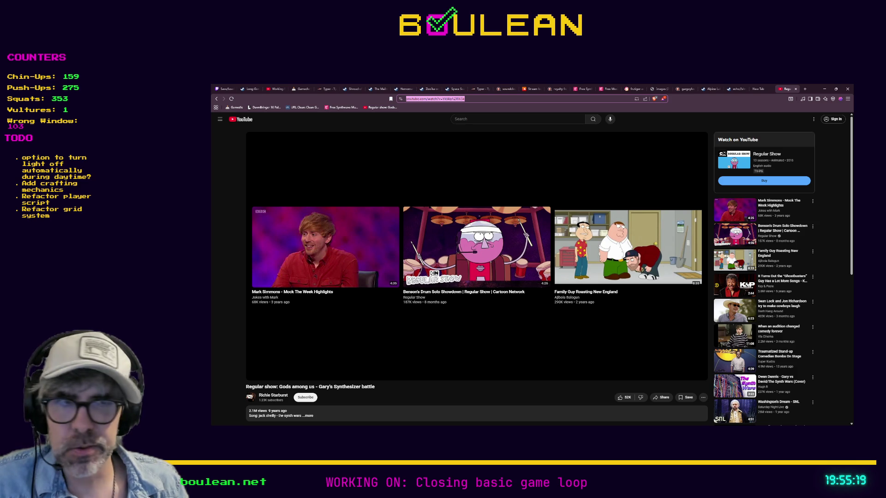
{"action": "key", "text": "alt+Tab"}
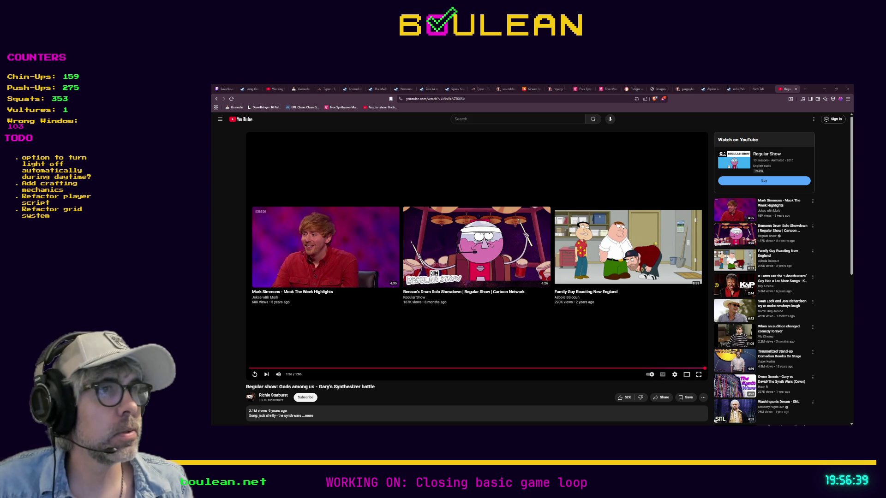
{"action": "left_click", "coordinate": [824, 89]}
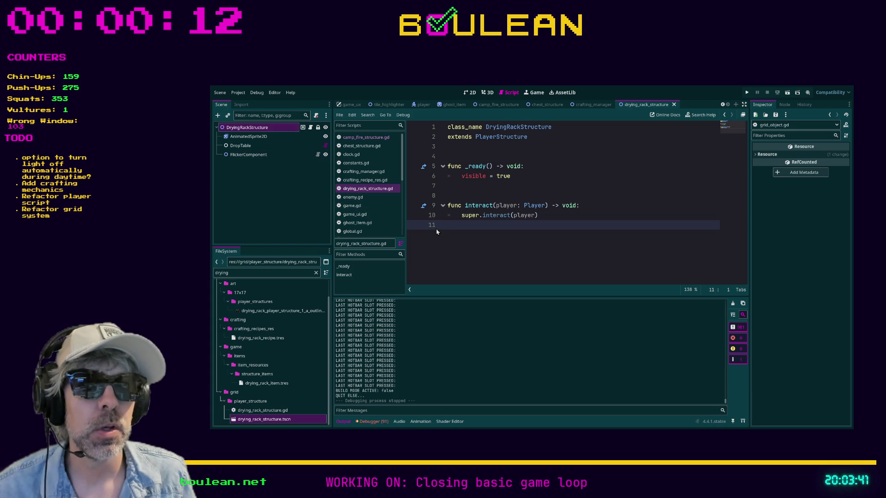
{"action": "left_click", "coordinate": [270, 274]}
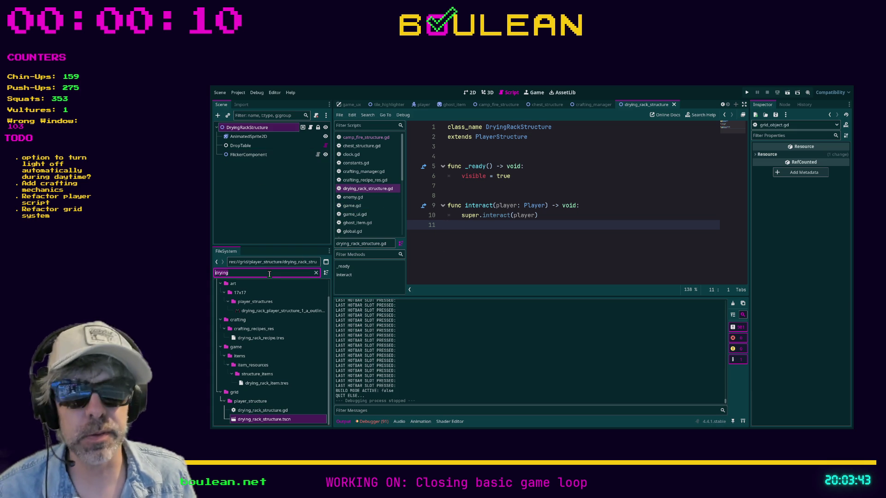
- Filter FileSystem for 'player', open player.gd, and scroll to _input around lines 184–199
{"action": "key", "text": "ctrl+a"}
{"action": "type", "text": "player"}
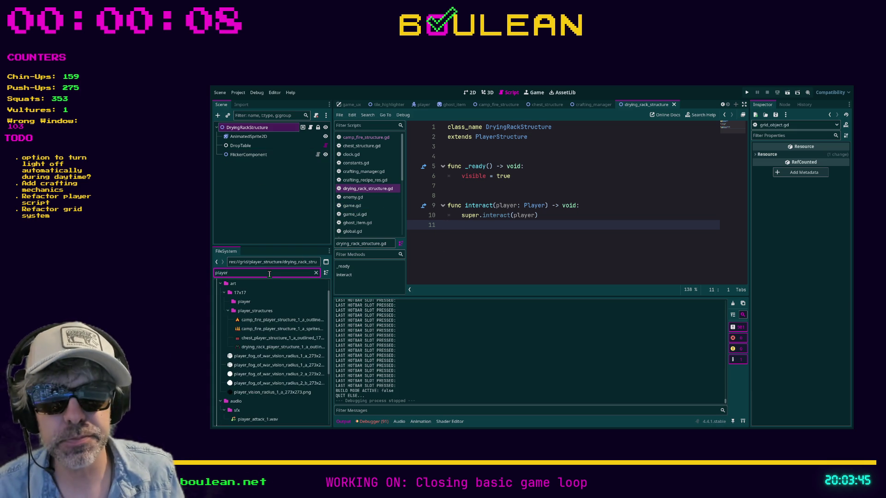
{"action": "scroll", "coordinate": [277, 309], "scroll_direction": "down", "scroll_amount": 4}
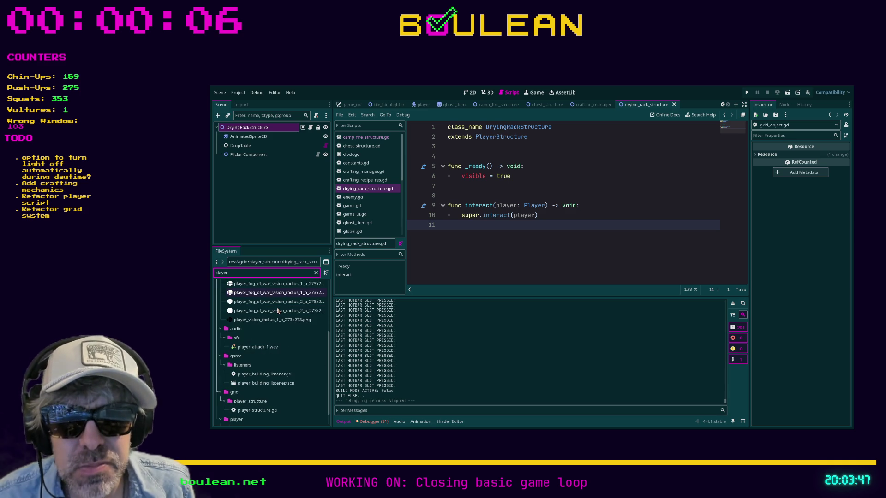
{"action": "scroll", "coordinate": [278, 311], "scroll_direction": "down", "scroll_amount": 1}
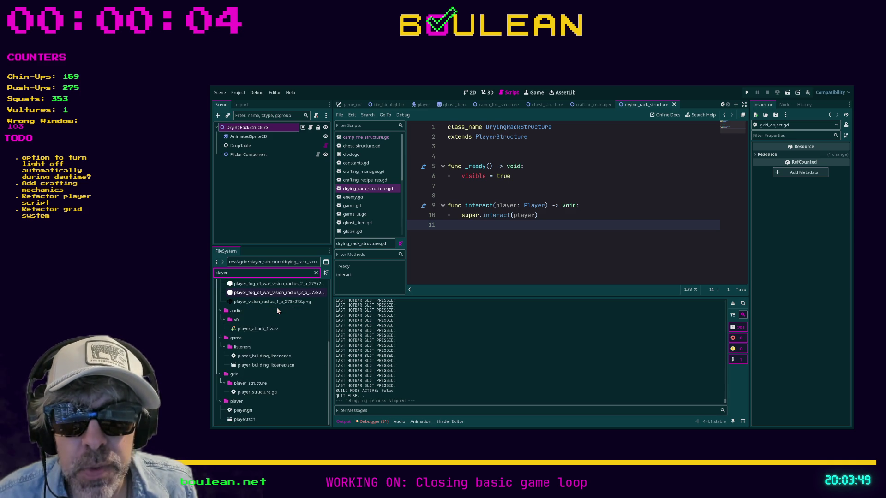
{"action": "double_click", "coordinate": [255, 411]}
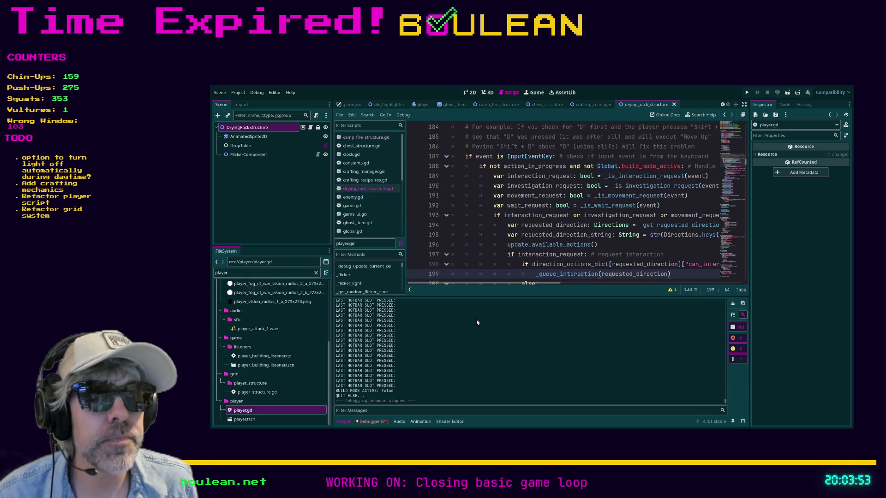
{"action": "scroll", "coordinate": [493, 237], "scroll_direction": "up", "scroll_amount": 2}
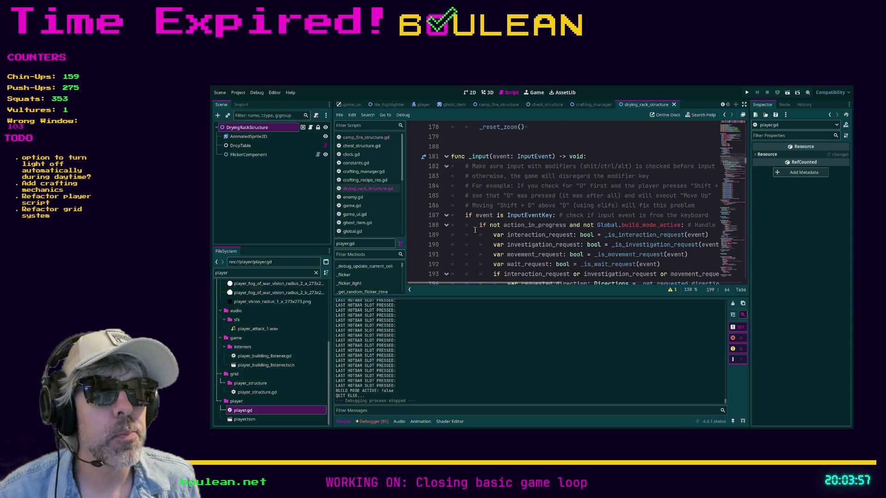
{"action": "scroll", "coordinate": [485, 226], "scroll_direction": "down", "scroll_amount": 1}
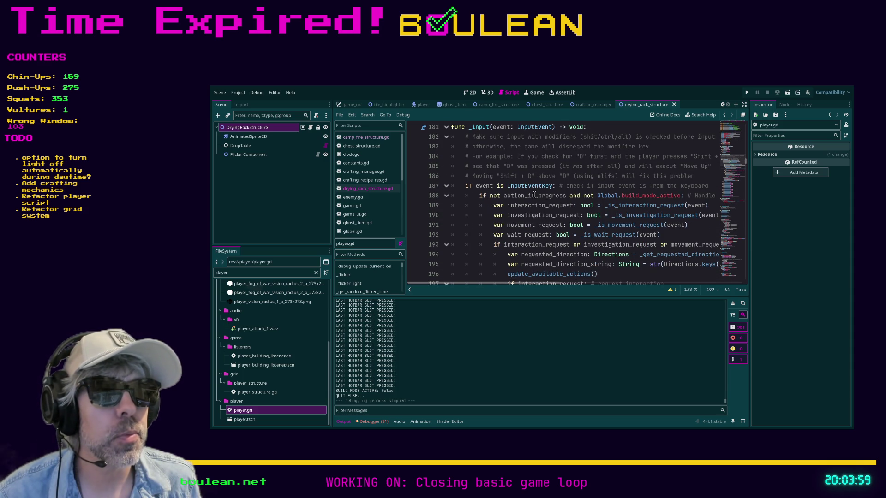
{"action": "scroll", "coordinate": [529, 223], "scroll_direction": "down", "scroll_amount": 1}
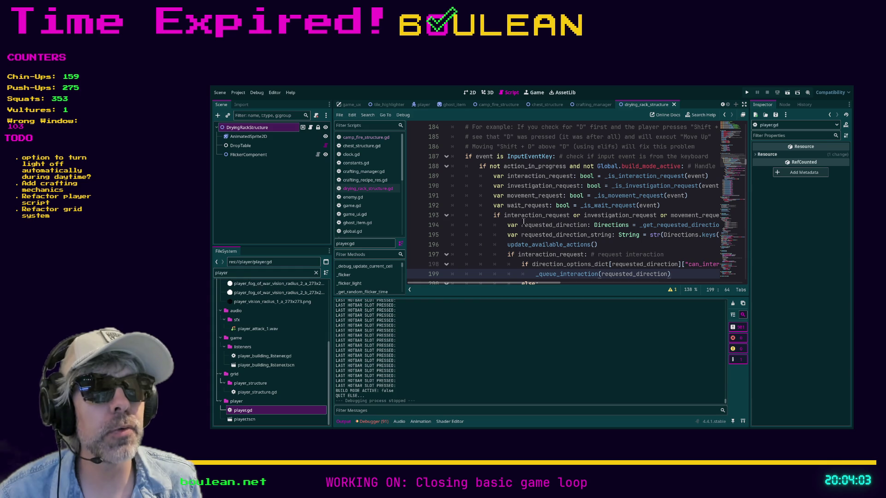
{"action": "scroll", "coordinate": [556, 285], "scroll_direction": "right", "scroll_amount": 4}
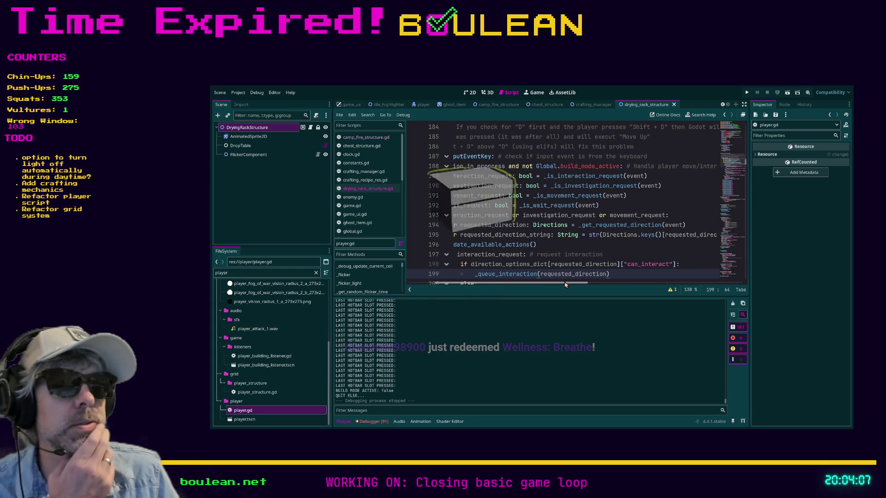
{"action": "left_click_drag", "start_coordinate": [566, 285], "coordinate": [540, 284]}
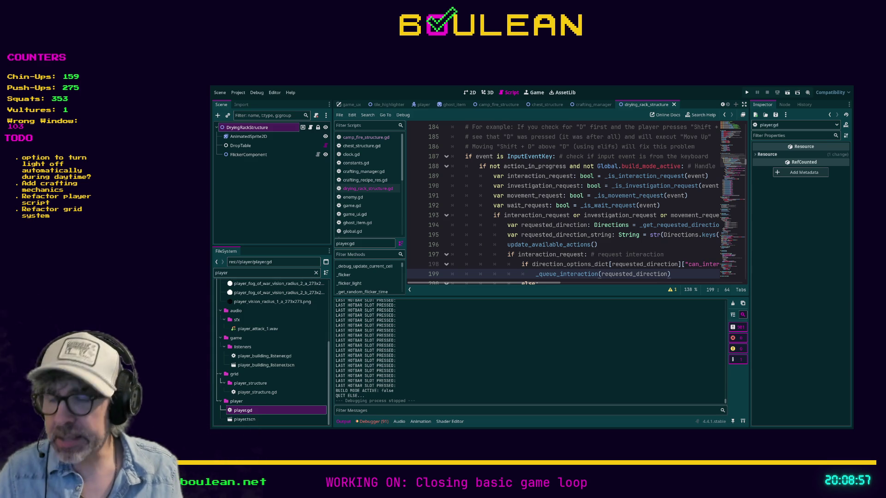
{"action": "left_click", "coordinate": [471, 268]}
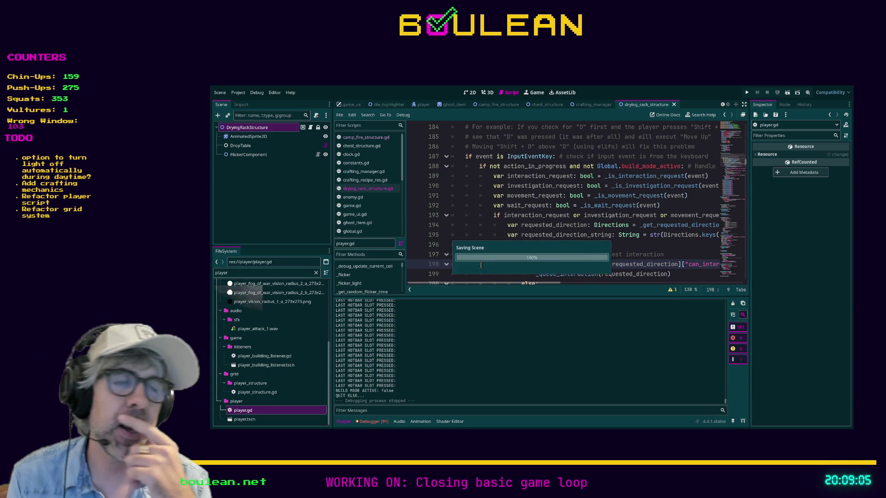
- Run the game and craft a Camp Fire from the crafting list
{"action": "key", "text": "F5"}
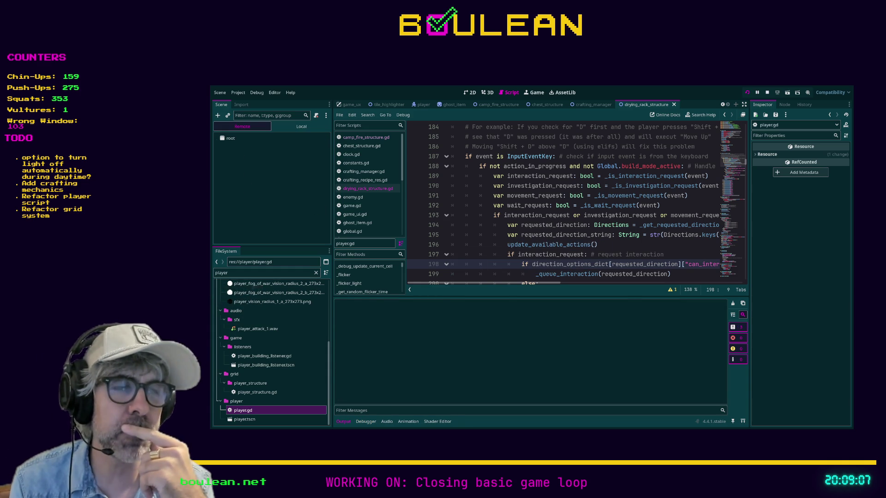
{"action": "key", "text": "c"}
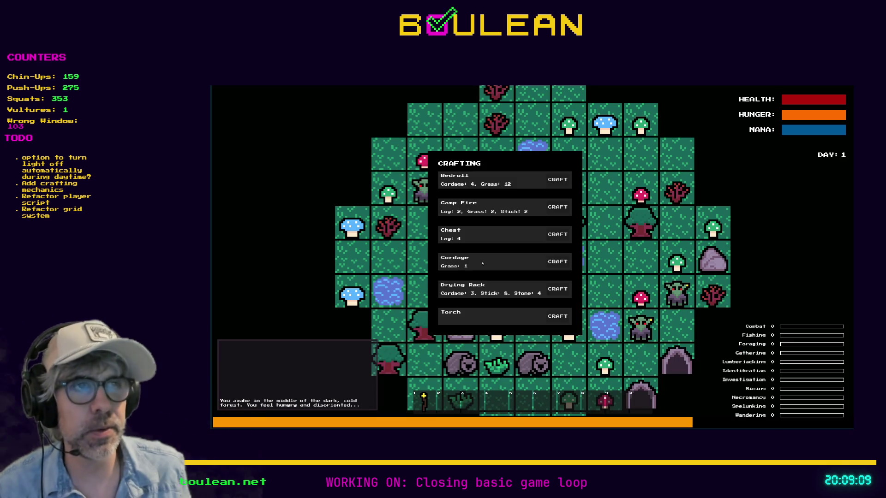
{"action": "left_click", "coordinate": [559, 208]}
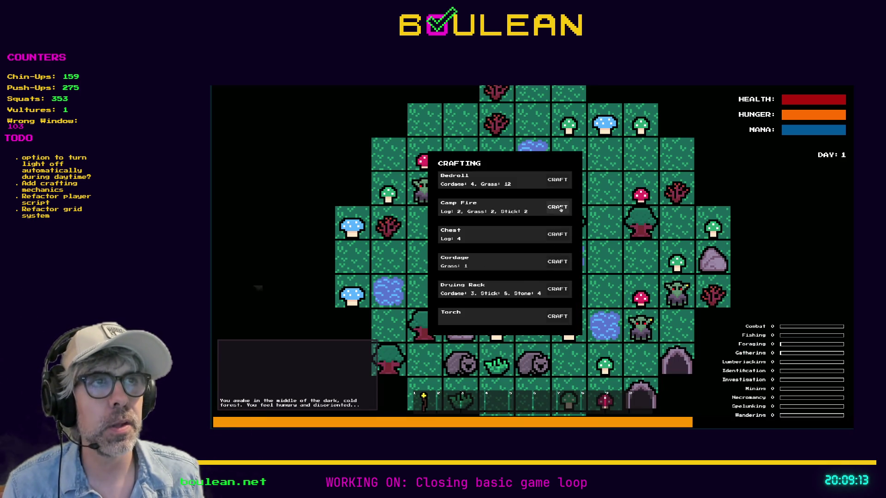
{"action": "key", "text": "c"}
{"action": "key", "text": "Up"}
{"action": "key", "text": "Up"}
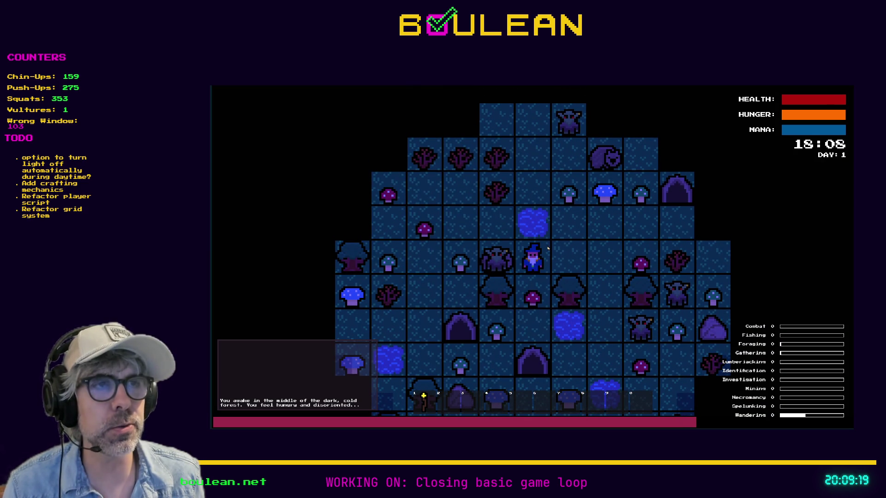
{"action": "key", "text": "c"}
{"action": "left_click", "coordinate": [558, 207]}
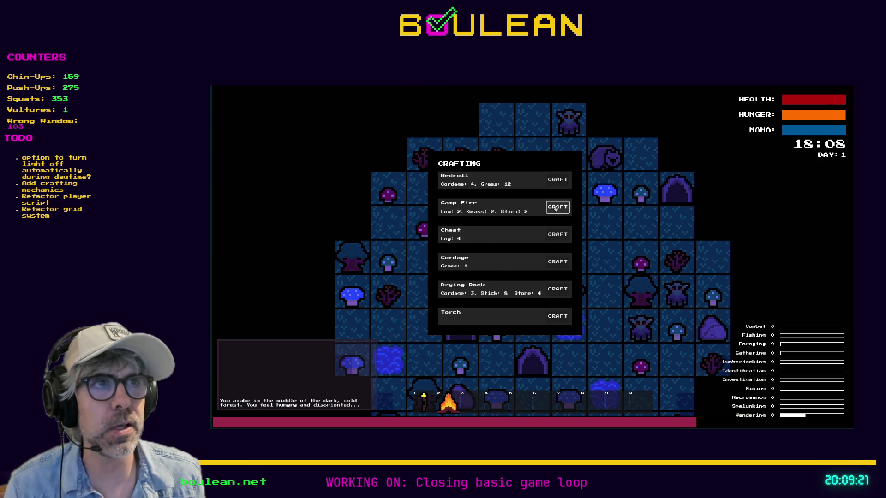
{"action": "key", "text": "c"}
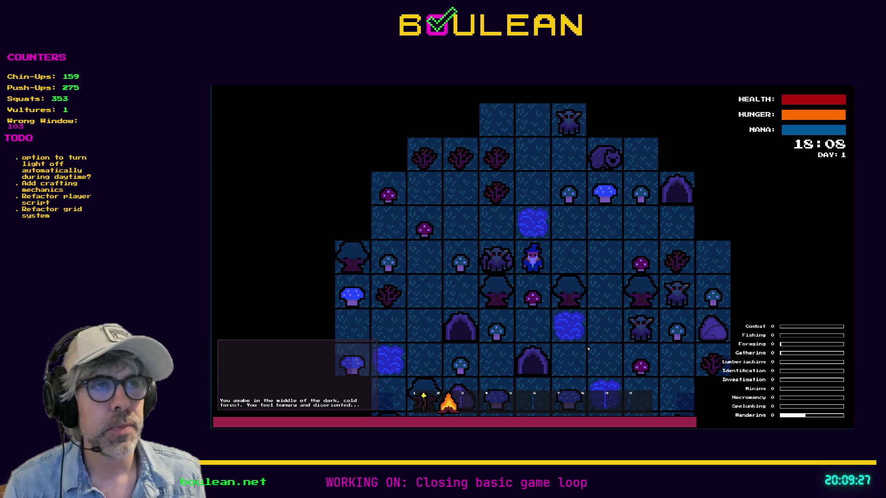
- Move the wizard right, smite all goblins, and place the camp fire on his left
{"action": "key", "text": "d"}
{"action": "key", "text": "d"}
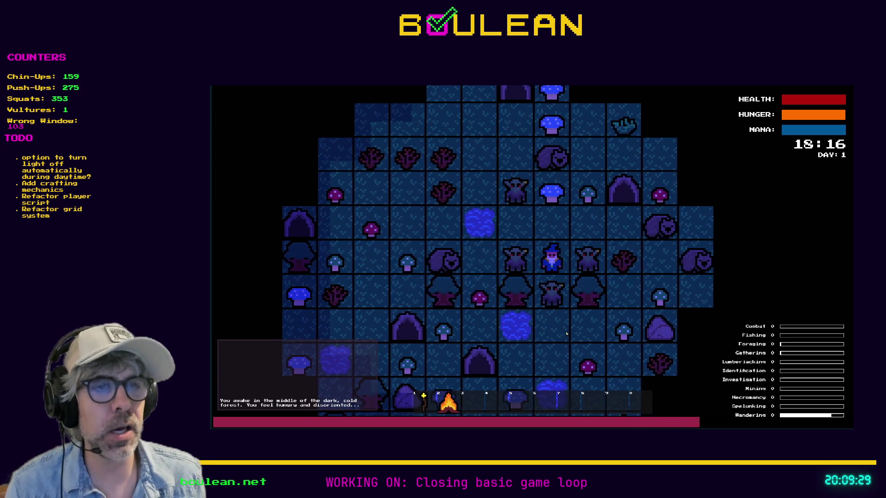
{"action": "key", "text": "grave"}
{"action": "left_click", "coordinate": [286, 259]}
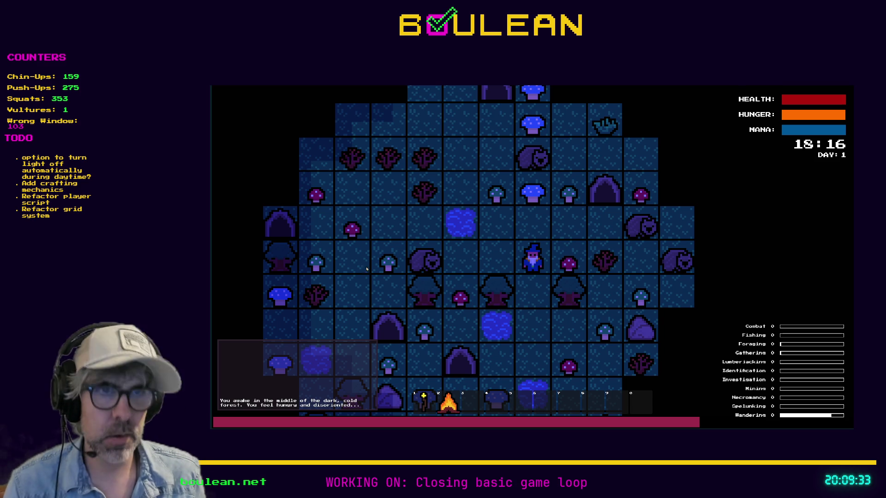
{"action": "mouse_move", "coordinate": [534, 279]}
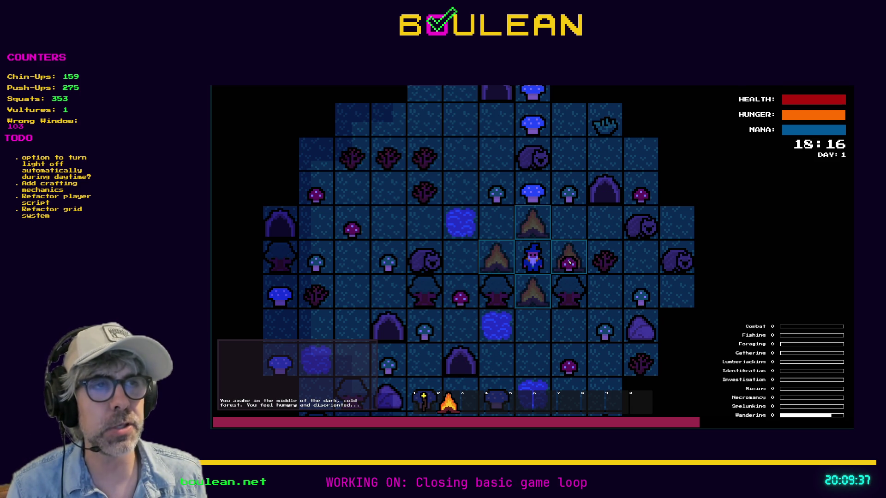
{"action": "scroll", "coordinate": [571, 269], "scroll_direction": "up", "scroll_amount": 1}
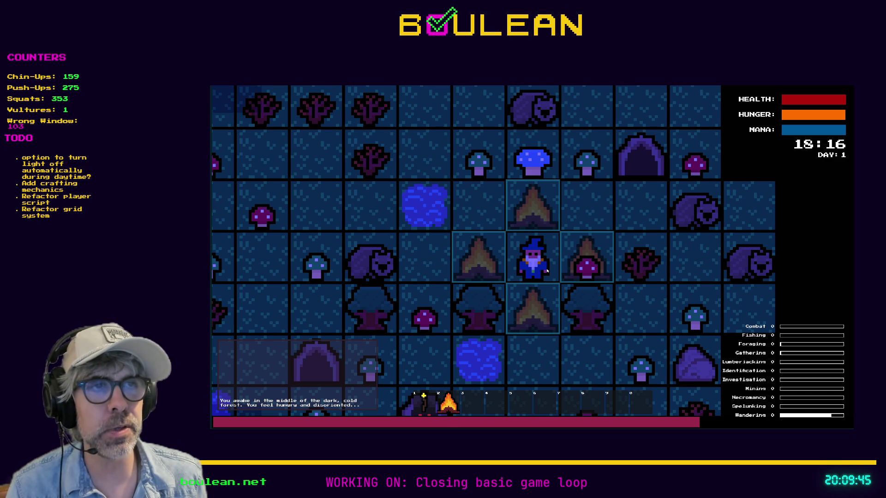
{"action": "key", "text": "Left"}
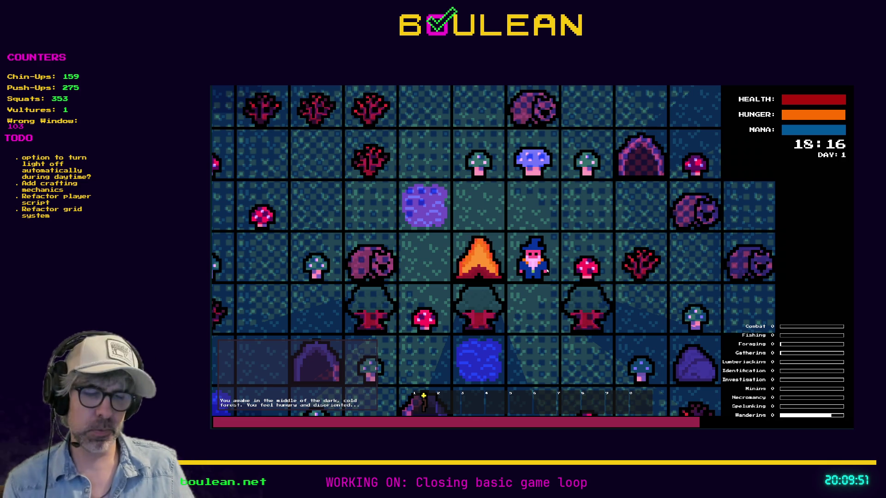
{"action": "key", "text": "c"}
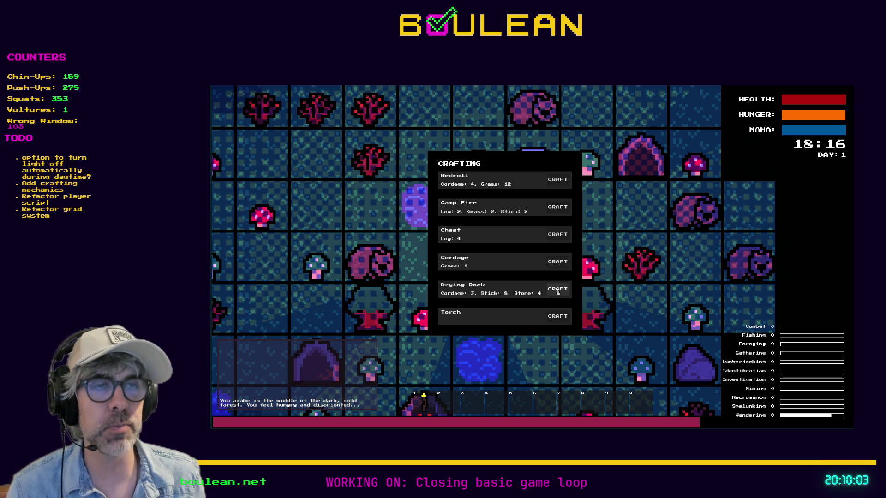
- Craft a Drying Rack and place it above the wizard
{"action": "left_click", "coordinate": [558, 289]}
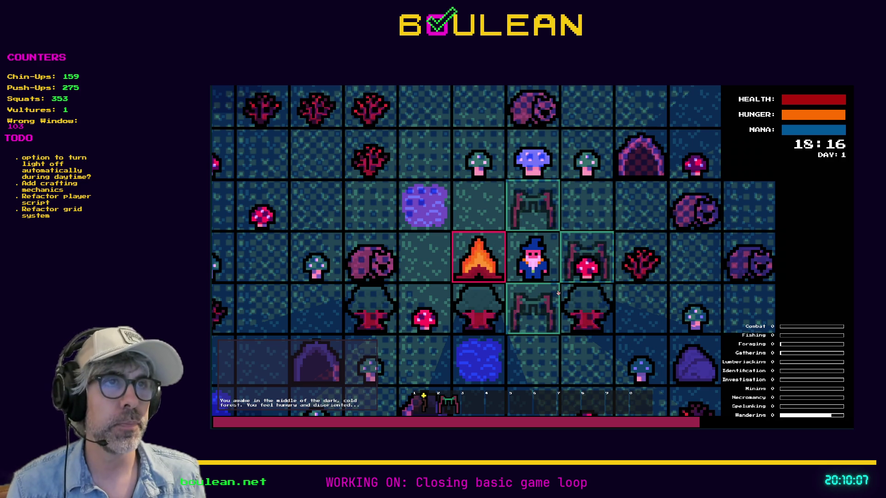
{"action": "key", "text": "Up"}
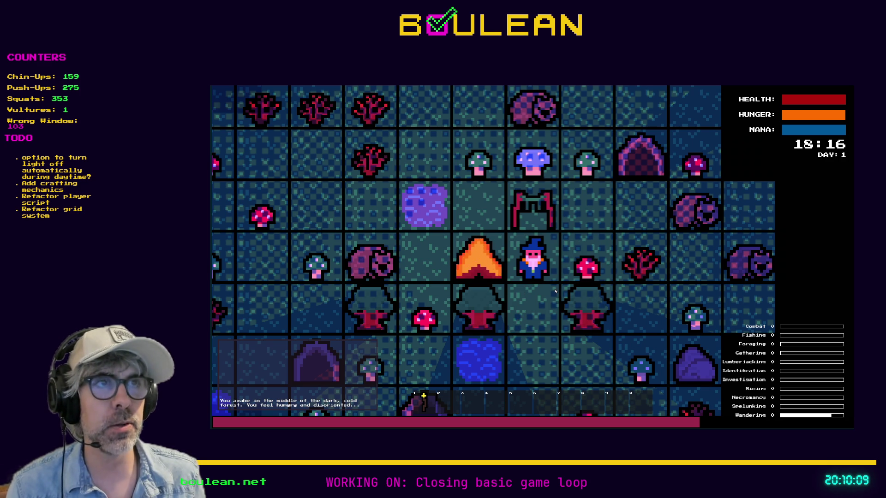
{"action": "scroll", "coordinate": [558, 293], "scroll_direction": "up", "scroll_amount": 2}
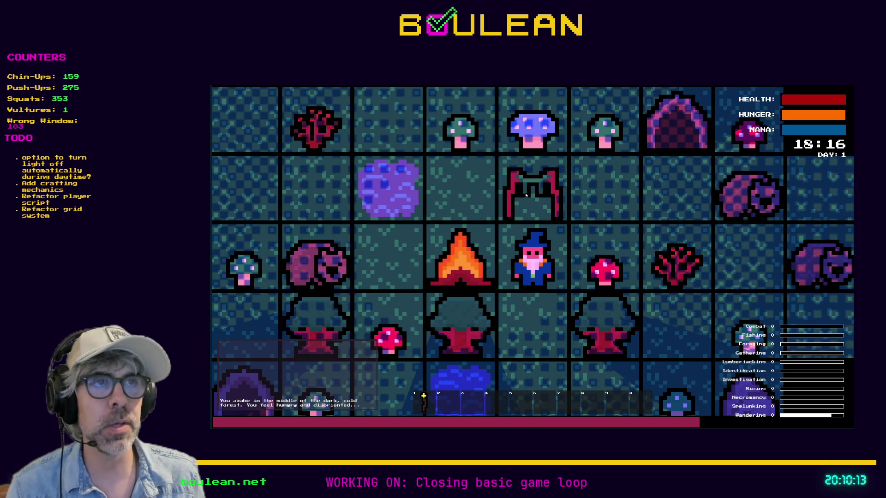
- Walk the wizard east, north, south and west to stand beside the campfire
{"action": "left_click", "coordinate": [576, 260]}
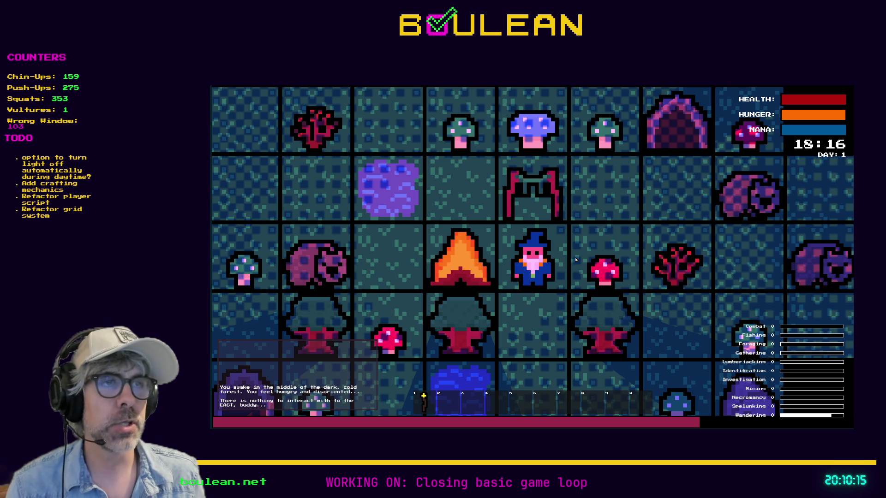
{"action": "key", "text": "Right"}
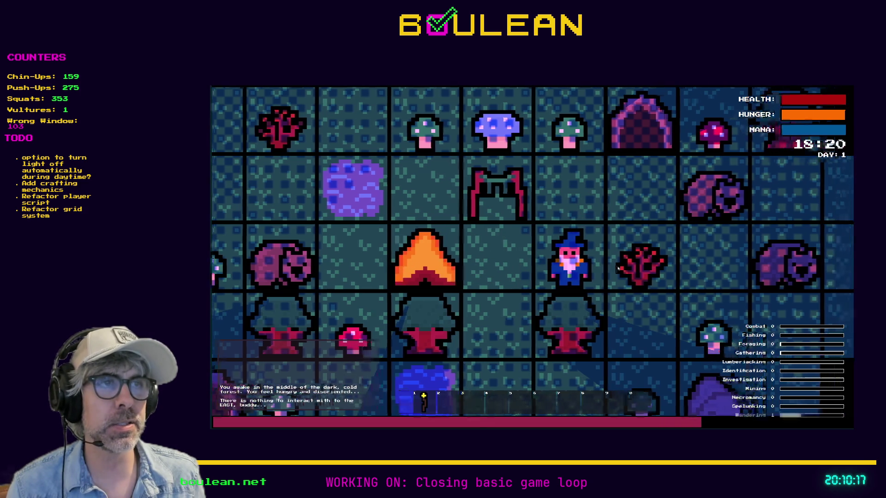
{"action": "key", "text": "Up"}
{"action": "key", "text": "Up"}
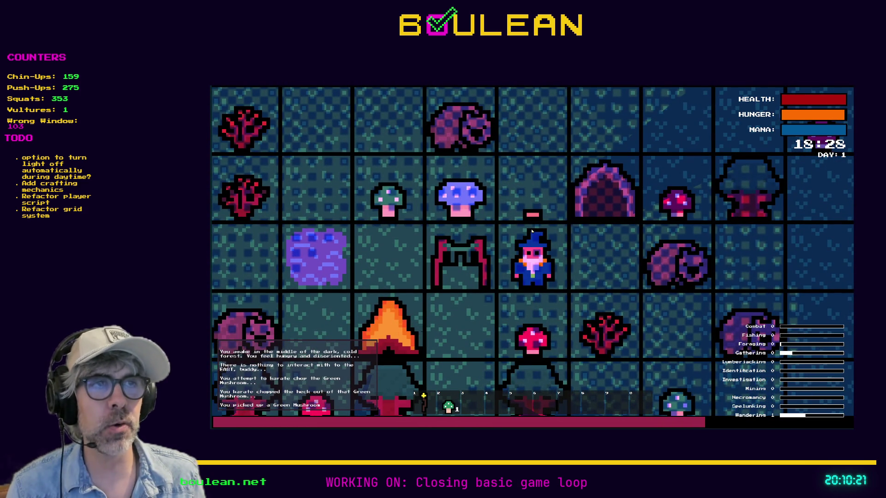
{"action": "key", "text": "Down"}
{"action": "key", "text": "Left"}
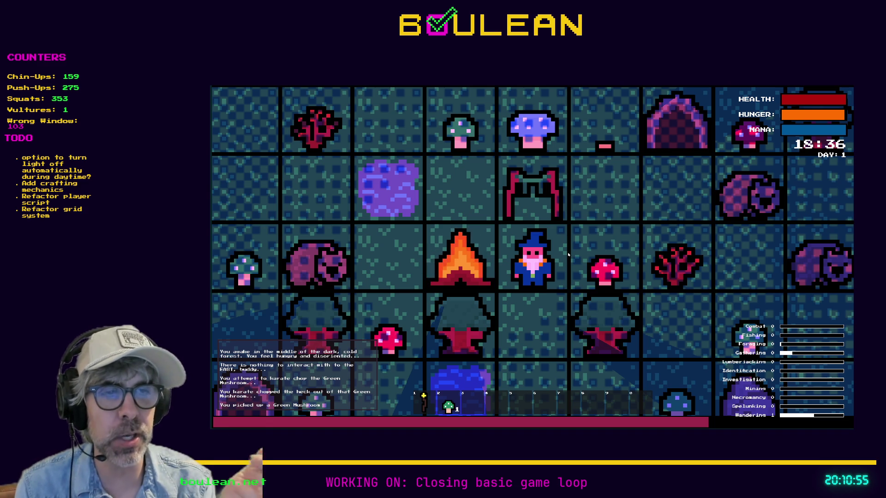
- Eat the Green Mushroom and try interacting with the tile to the east
{"action": "key", "text": "2"}
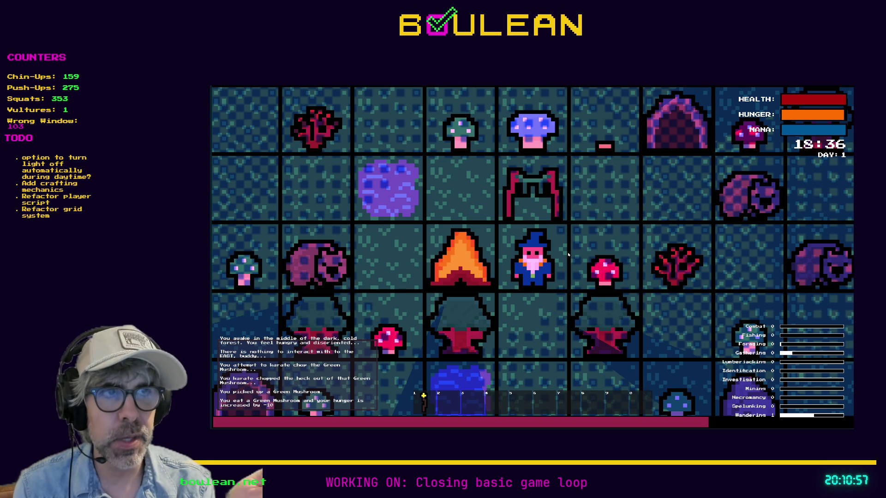
{"action": "key", "text": "e"}
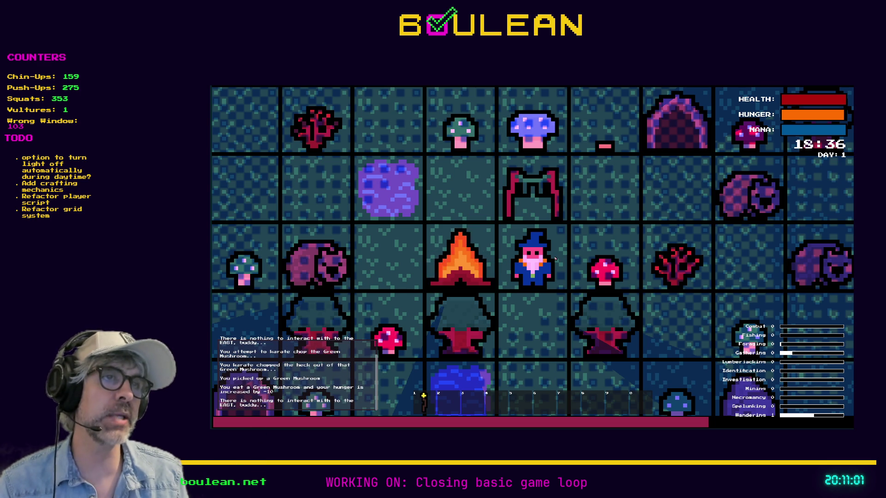
{"action": "key", "text": "e"}
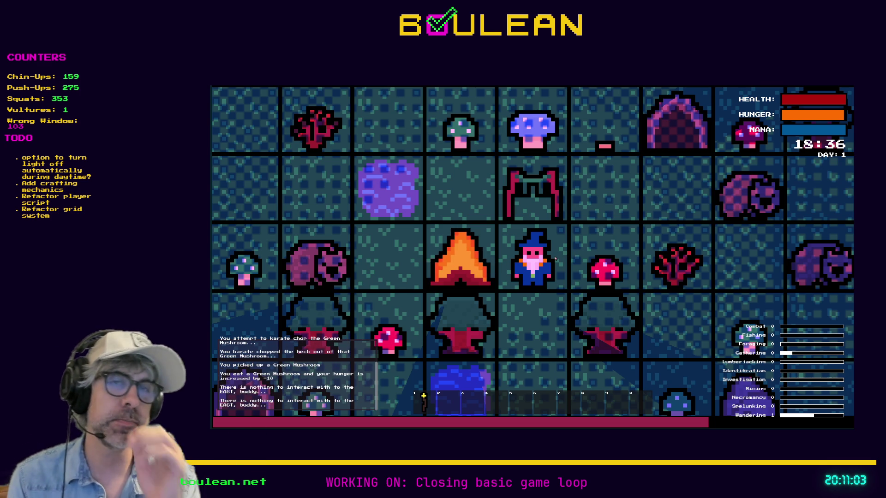
- Move north to gather the Blue Mushroom, step west, and eat it
{"action": "key", "text": "w"}
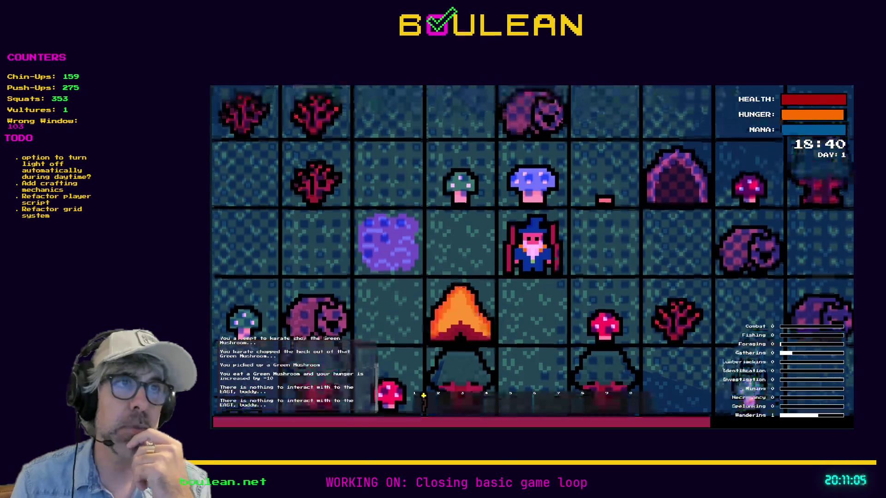
{"action": "key", "text": "w"}
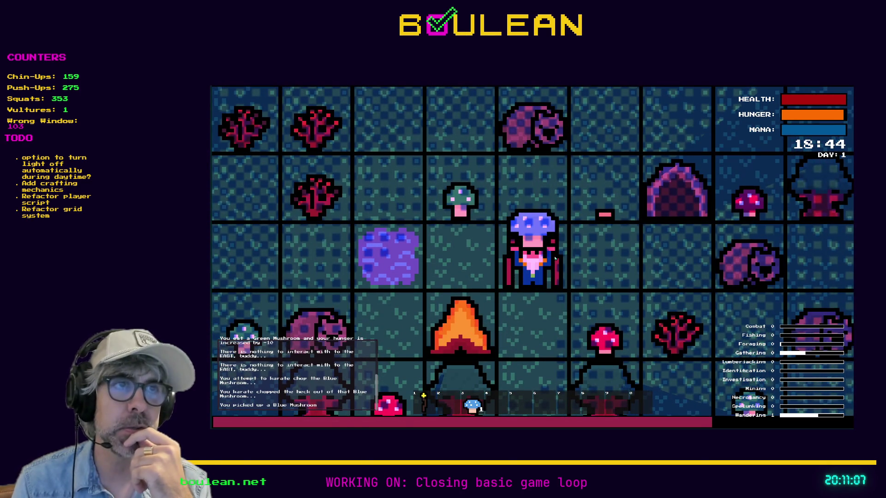
{"action": "key", "text": "a"}
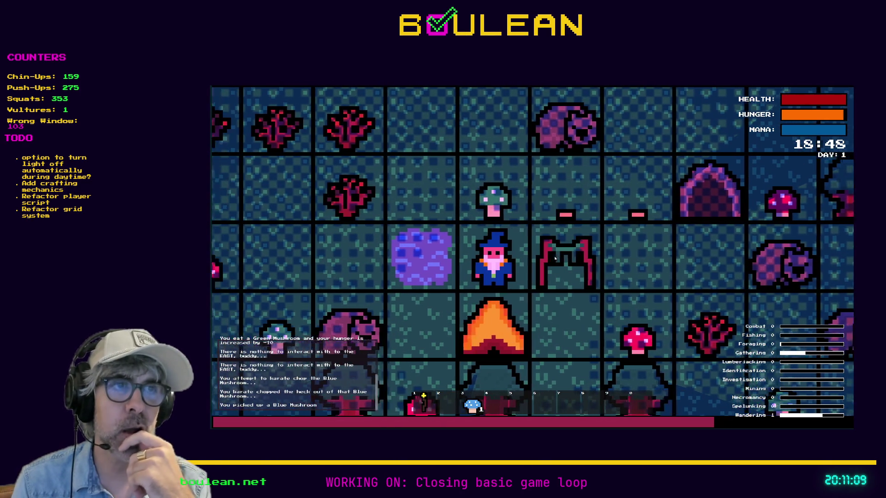
{"action": "key", "text": "3"}
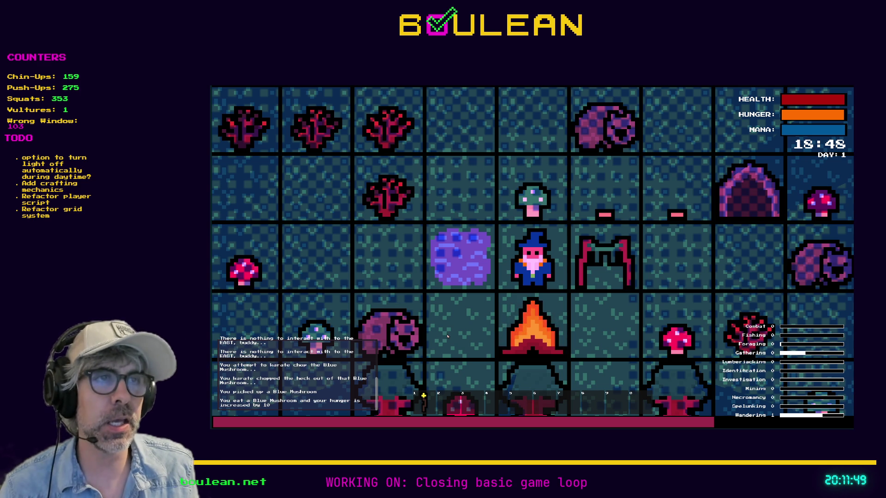
- Restart the game with F5 to load a fresh forest map
{"action": "key", "text": "F5"}
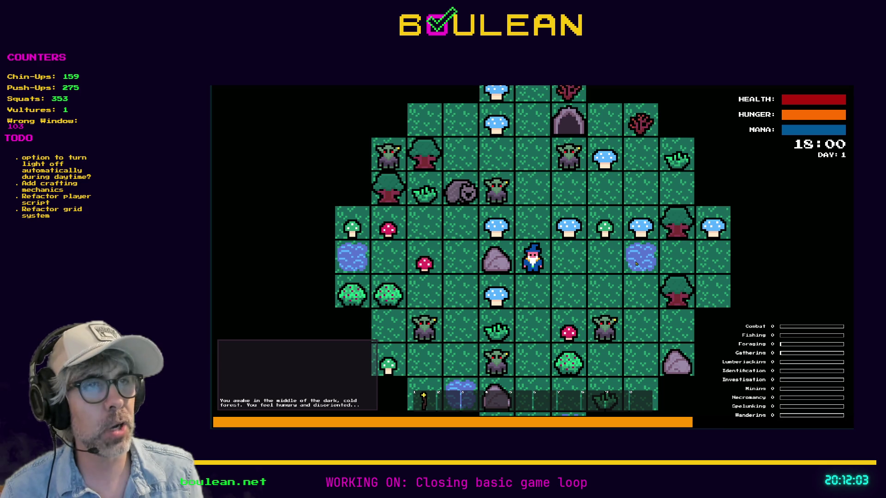
- Step the wizard one tile east and back west, then chop the adjacent Rock for a Pebble
{"action": "key", "text": "Right"}
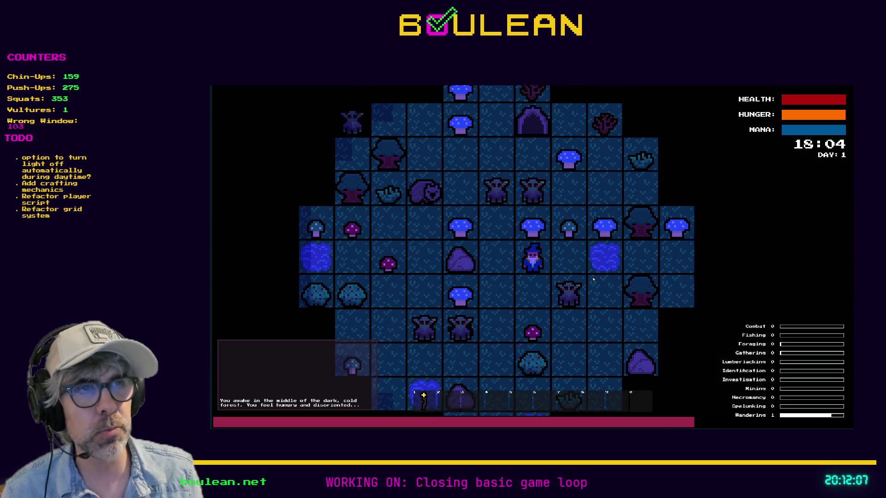
{"action": "key", "text": "Left"}
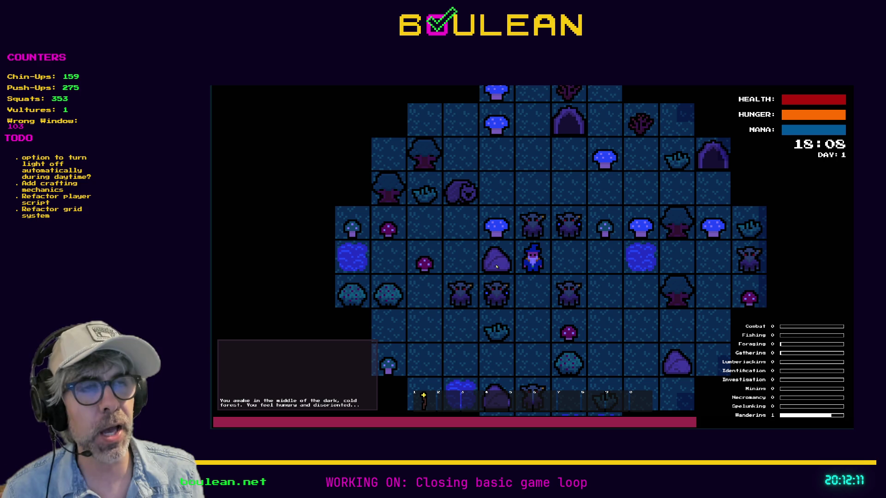
{"action": "key", "text": "Left"}
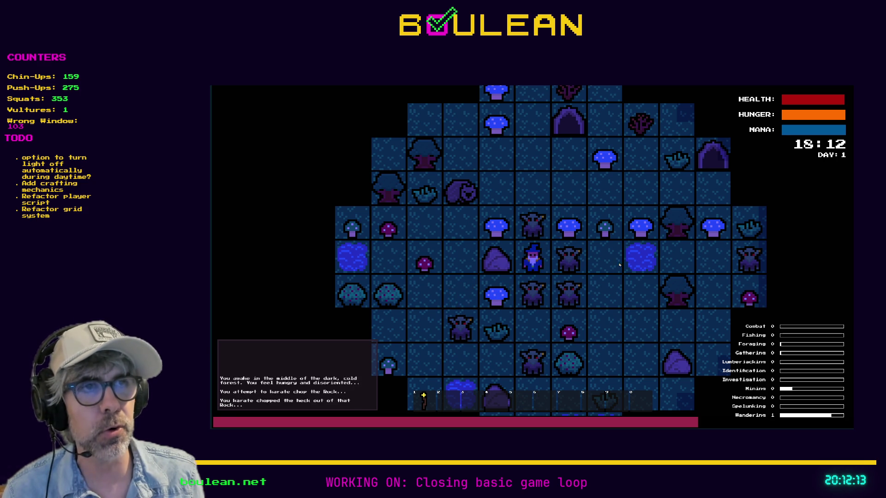
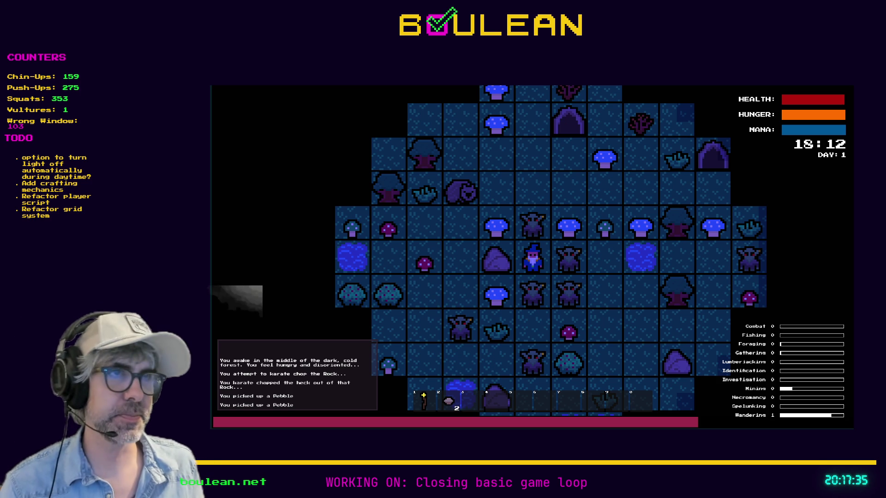
- Clear all goblins with the SMOTE Goblins debug option, light the wizard's torch, and quit the game
{"action": "key", "text": "grave"}
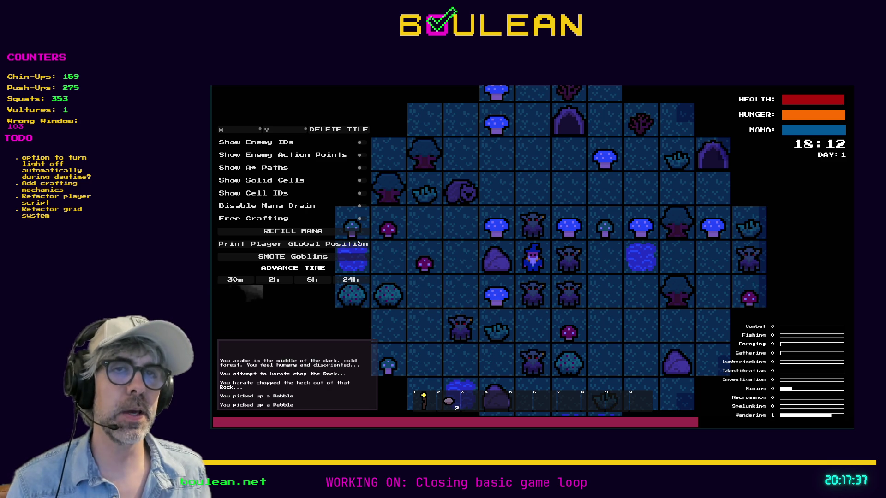
{"action": "left_click", "coordinate": [328, 257]}
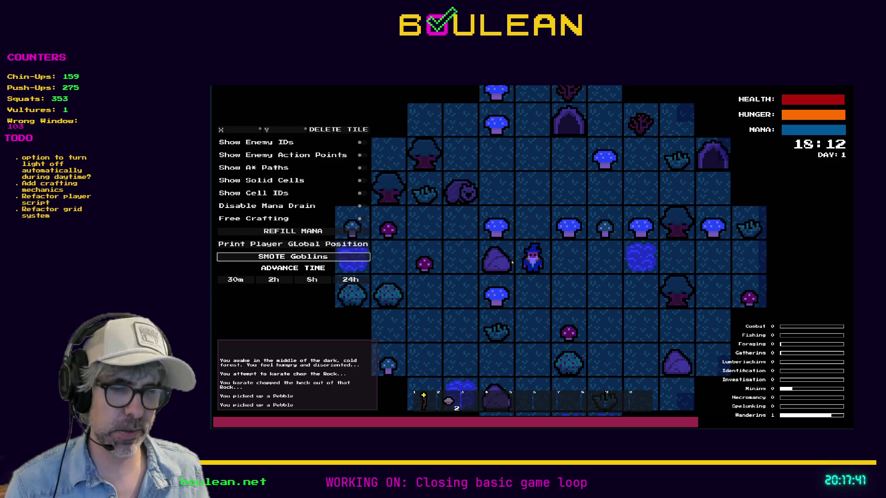
{"action": "key", "text": "Escape"}
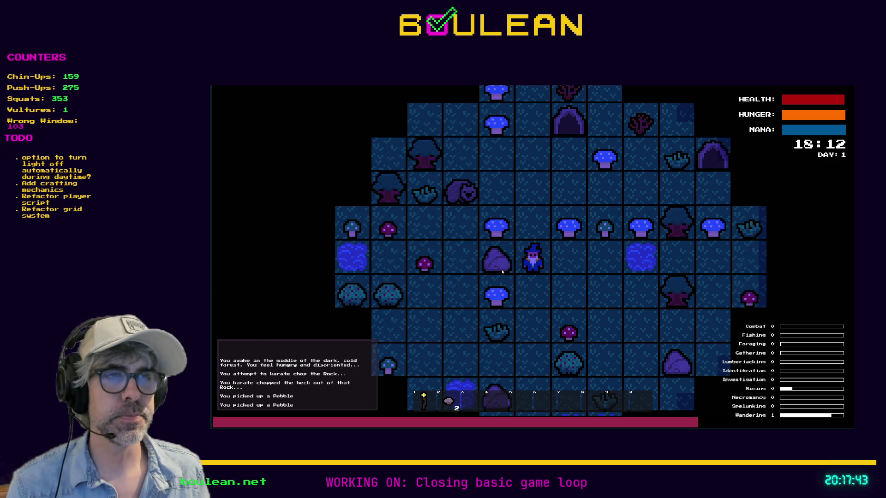
{"action": "key", "text": "1"}
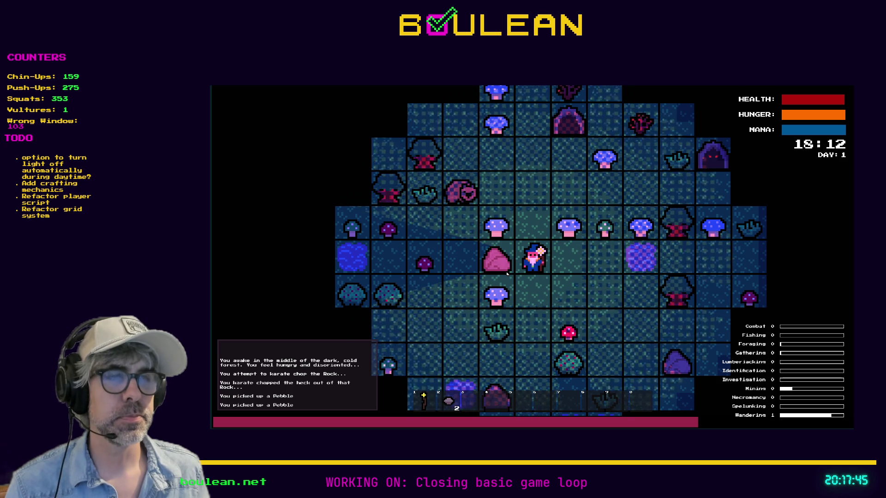
{"action": "key", "text": "F8"}
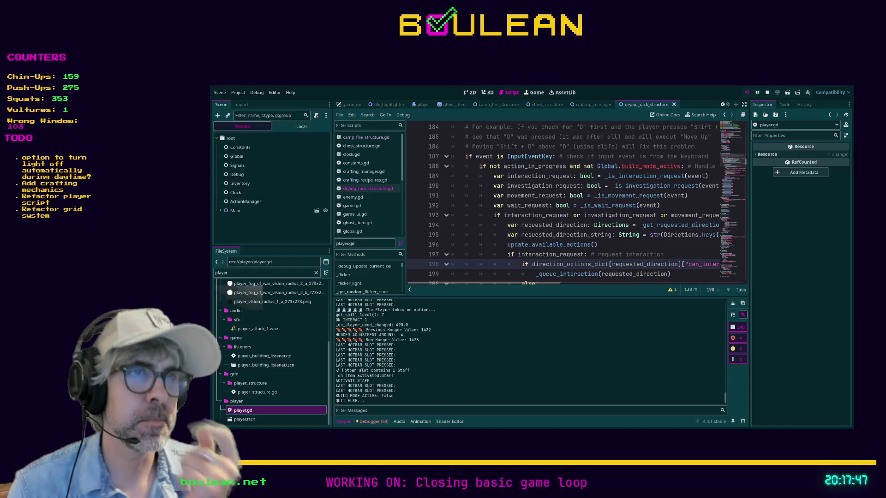
- Open player.gd from the script list and scroll up to its _input function
{"action": "scroll", "coordinate": [370, 184], "scroll_direction": "down", "scroll_amount": 4}
{"action": "left_click", "coordinate": [352, 217]}
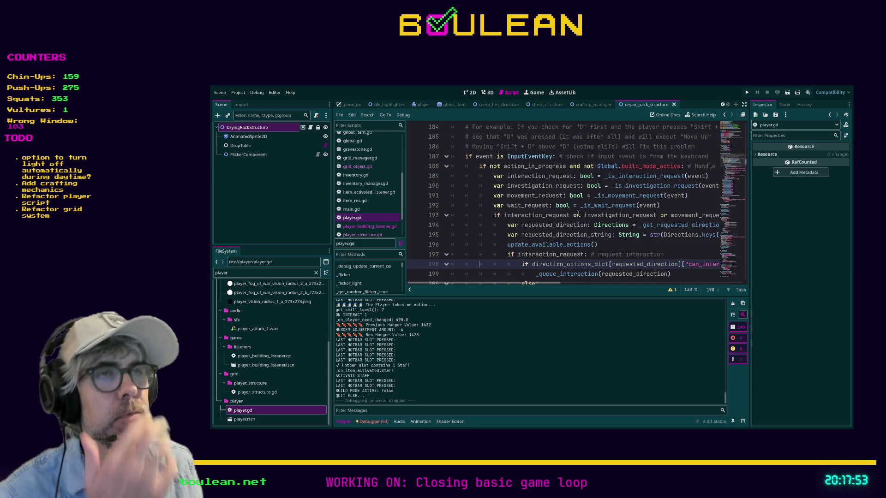
{"action": "scroll", "coordinate": [578, 213], "scroll_direction": "up", "scroll_amount": 2}
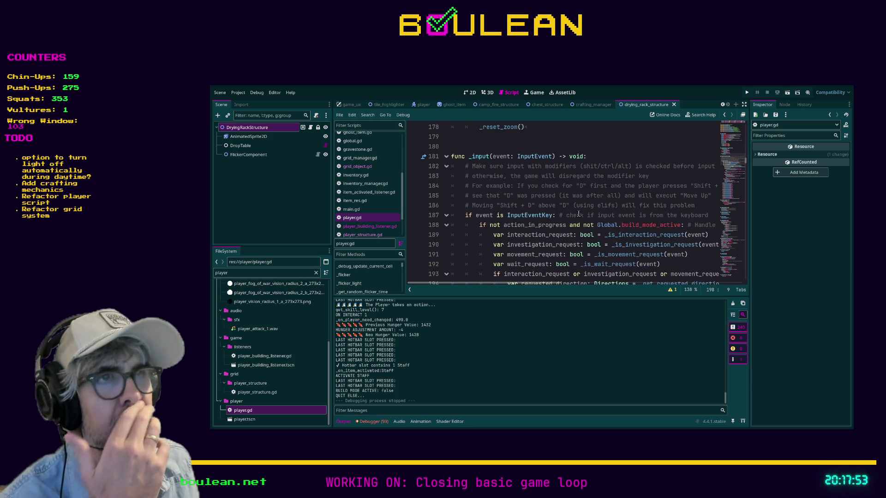
{"action": "left_click", "coordinate": [232, 93]}
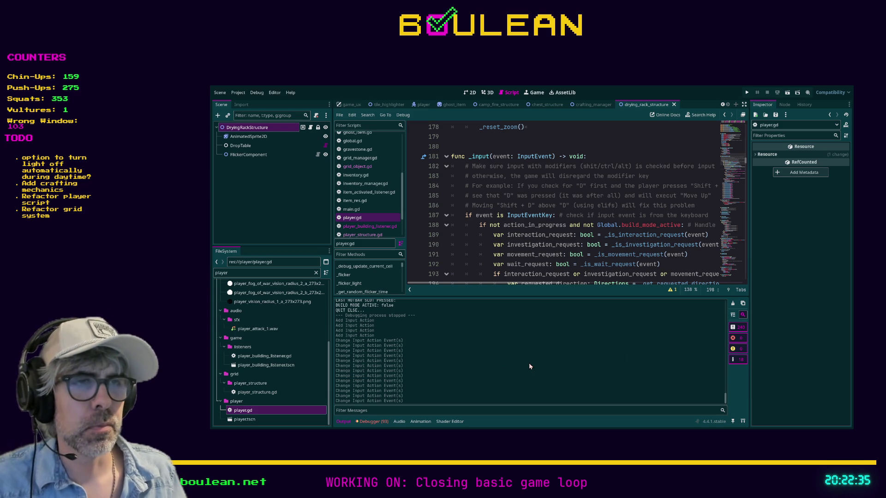
- Place the cursor in the line 184 comment of player.gd
{"action": "left_click", "coordinate": [617, 189]}
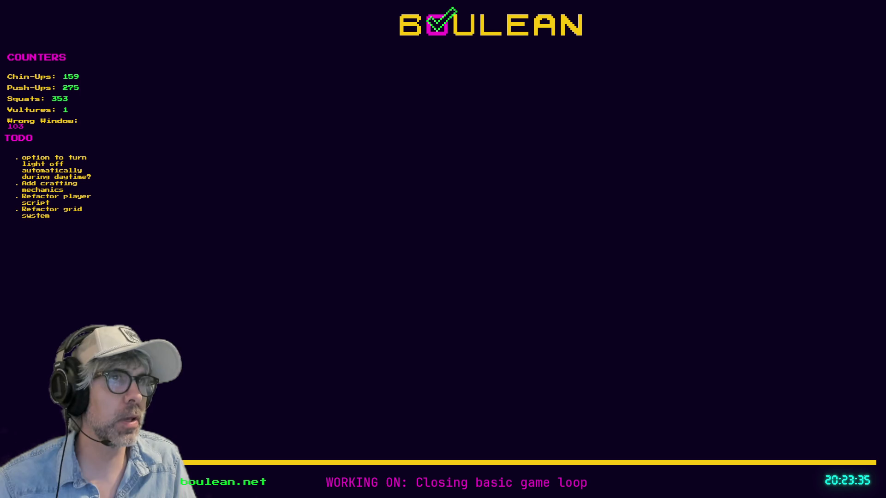
- Open a new browser tab
{"action": "key", "text": "ctrl+t"}
- Load the Finding Fern Steam page, view the green portal screenshot full size, then hide the browser
{"action": "key", "text": "ctrl+v"}
{"action": "key", "text": "Return"}
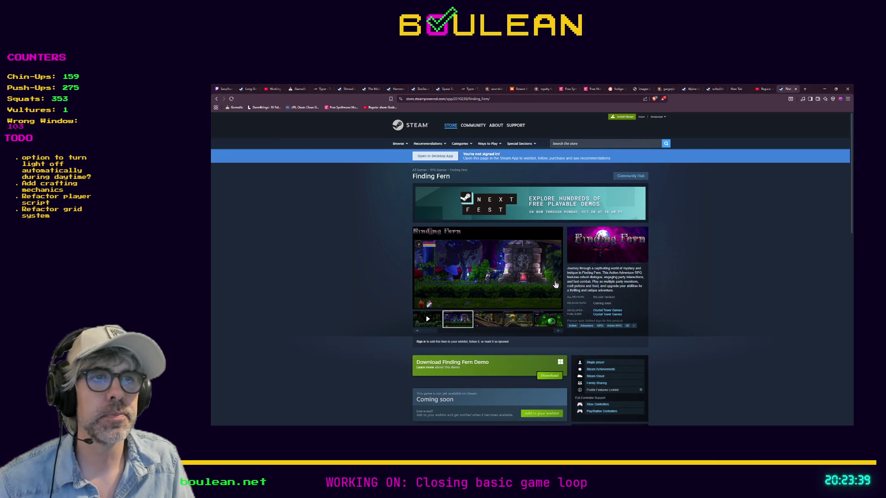
{"action": "left_click", "coordinate": [542, 319]}
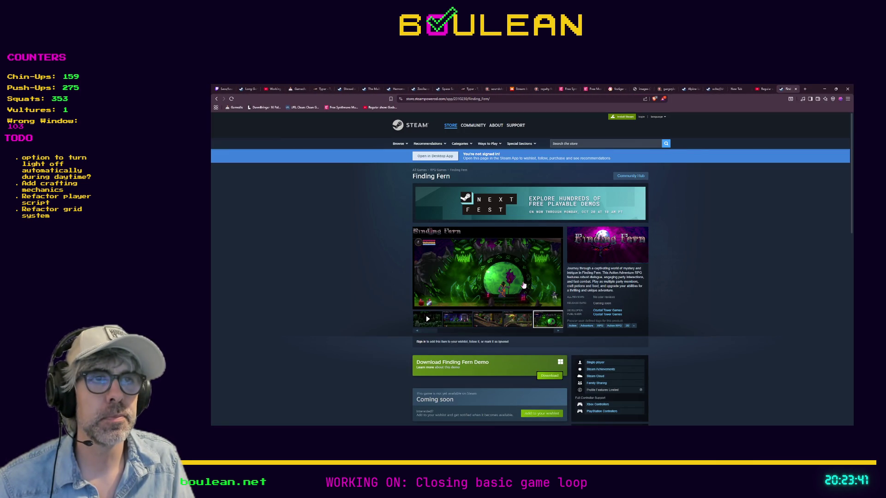
{"action": "left_click", "coordinate": [520, 278]}
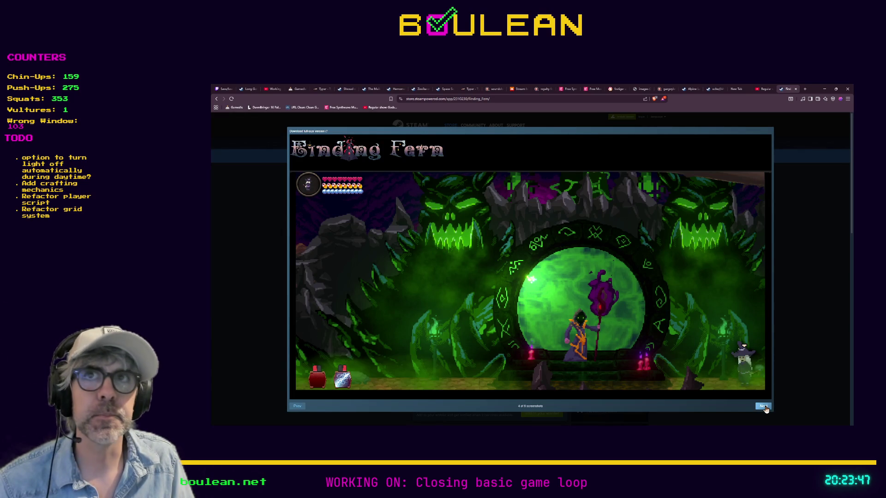
{"action": "left_click", "coordinate": [823, 90]}
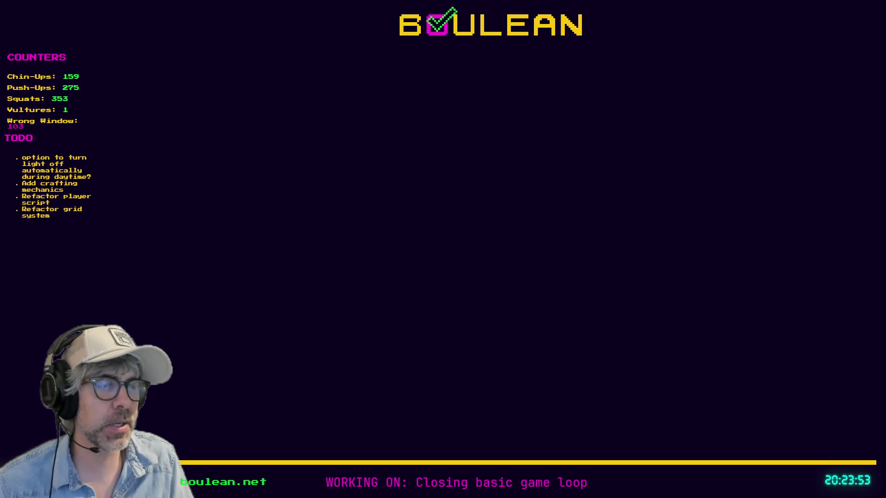
- Switch back to the Godot editor with Alt+Tab
{"action": "key", "text": "alt+Tab"}
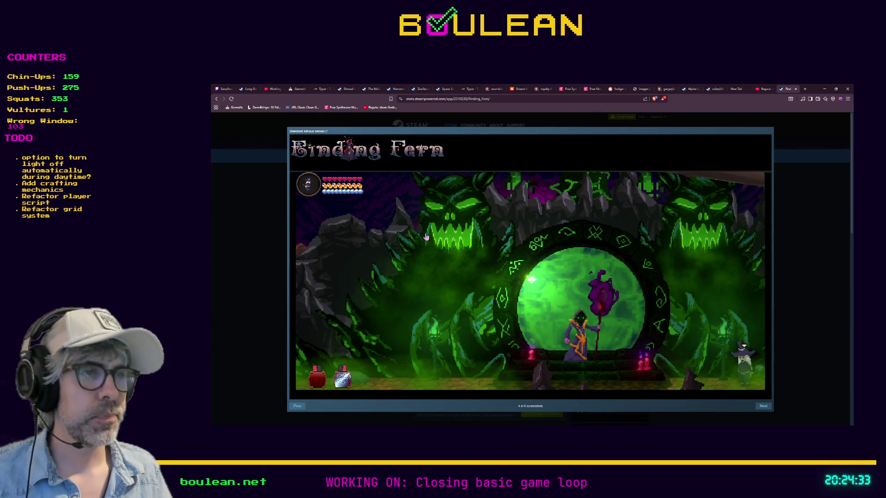
- Open a new browser tab and search for 'typler'
{"action": "key", "text": "ctrl+t"}
{"action": "type", "text": "typler"}
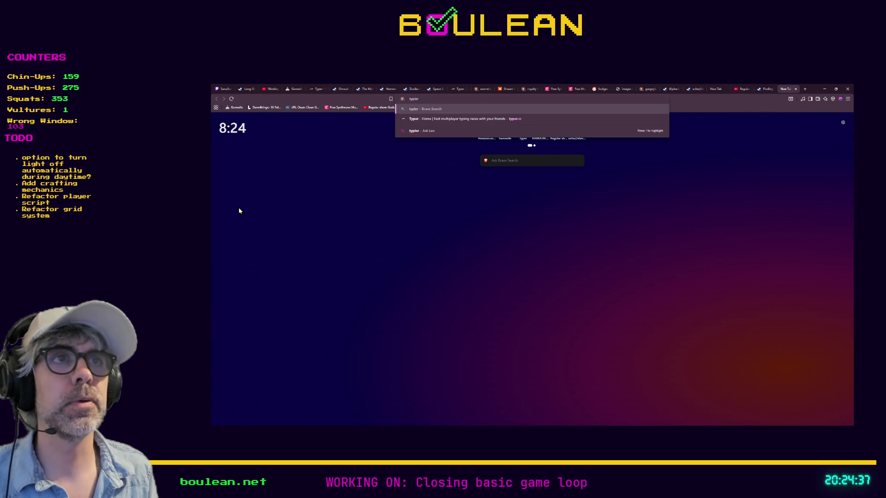
- Load typer.io, create a 20-player group lobby, copy its invite link, and choose medium difficulty
{"action": "key", "text": "Down"}
{"action": "key", "text": "Return"}
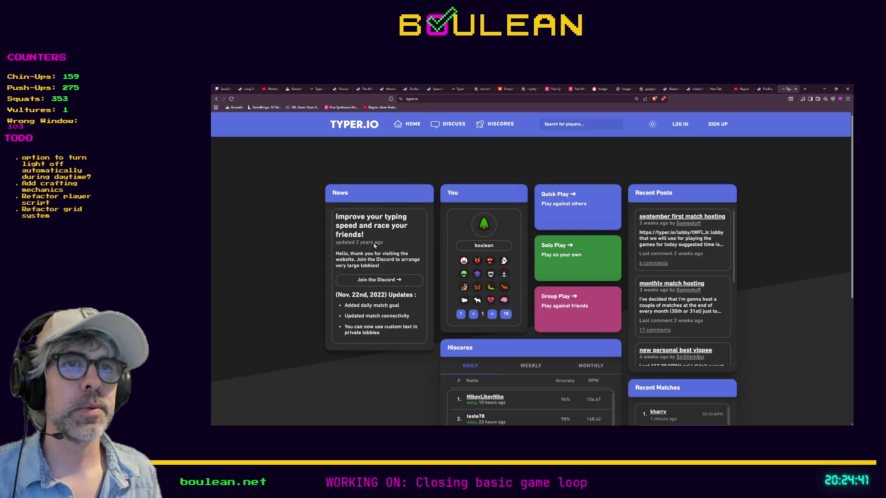
{"action": "left_click", "coordinate": [566, 307]}
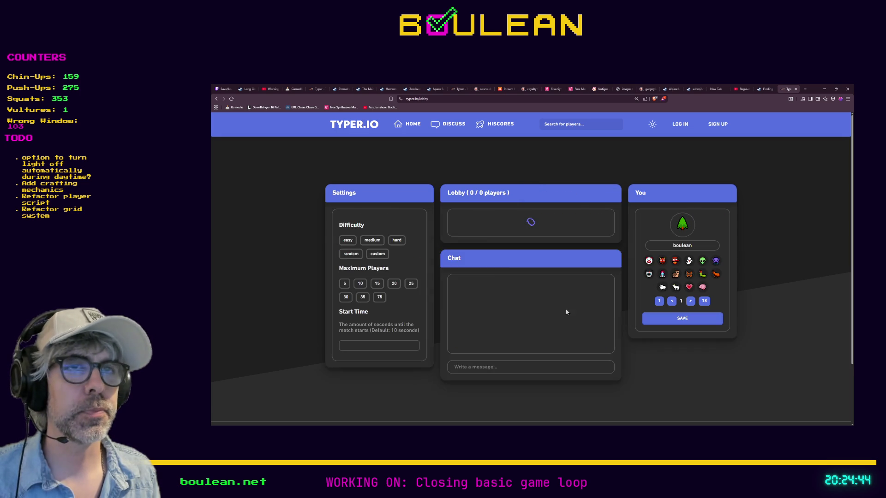
{"action": "left_click", "coordinate": [394, 285]}
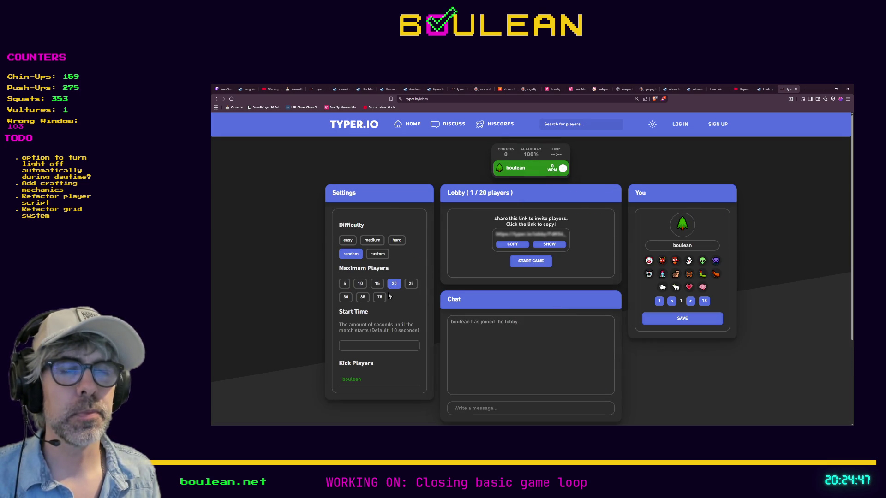
{"action": "left_click", "coordinate": [514, 247]}
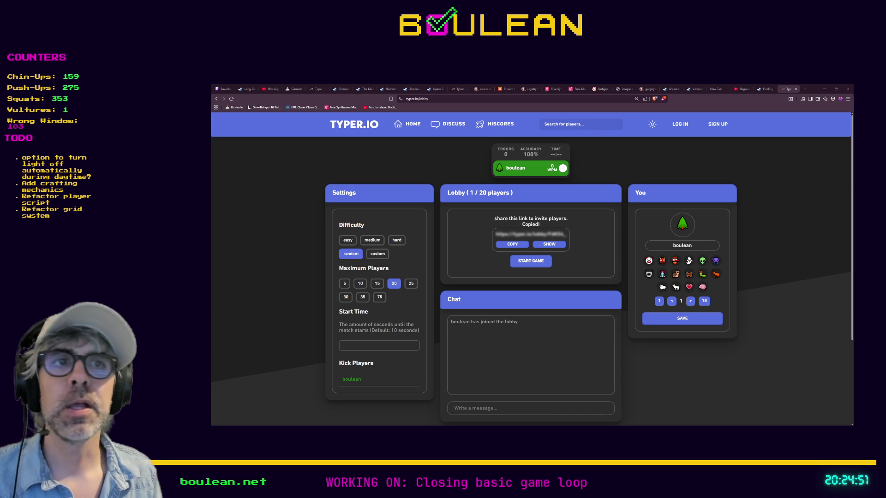
{"action": "left_click", "coordinate": [372, 240]}
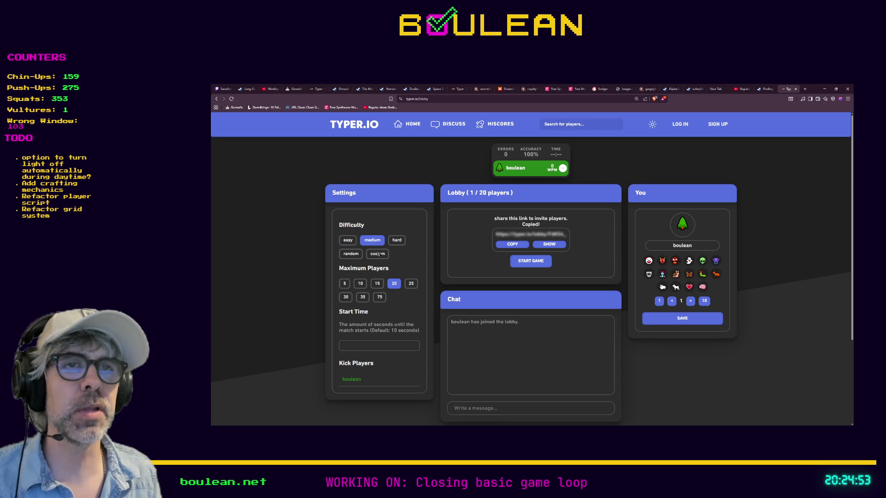
- Switch the lobby difficulty back to random
{"action": "left_click", "coordinate": [352, 255]}
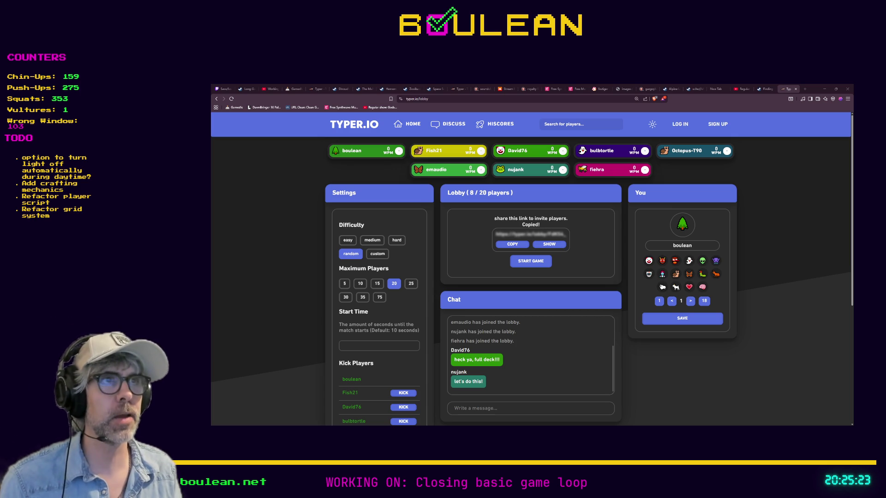
- Page through the avatar grid and save the mushroom as the player avatar
{"action": "left_click", "coordinate": [690, 302]}
{"action": "left_click", "coordinate": [690, 301]}
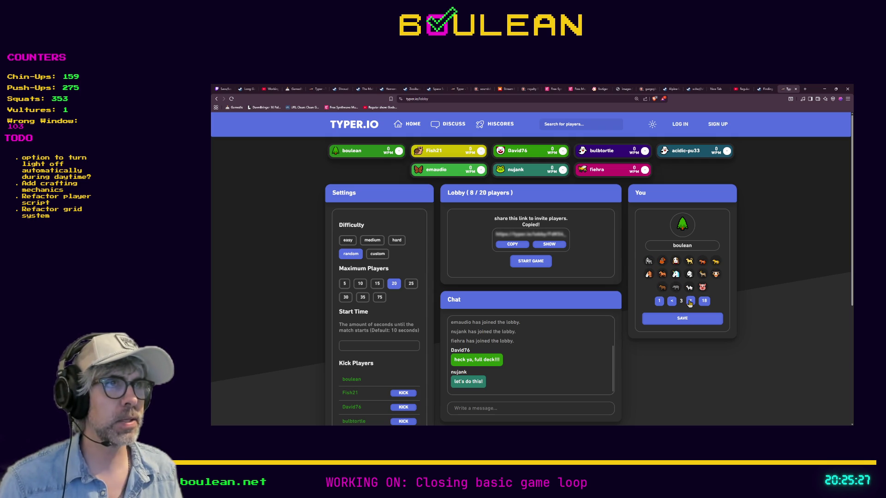
{"action": "left_click", "coordinate": [691, 302]}
{"action": "left_click", "coordinate": [691, 301]}
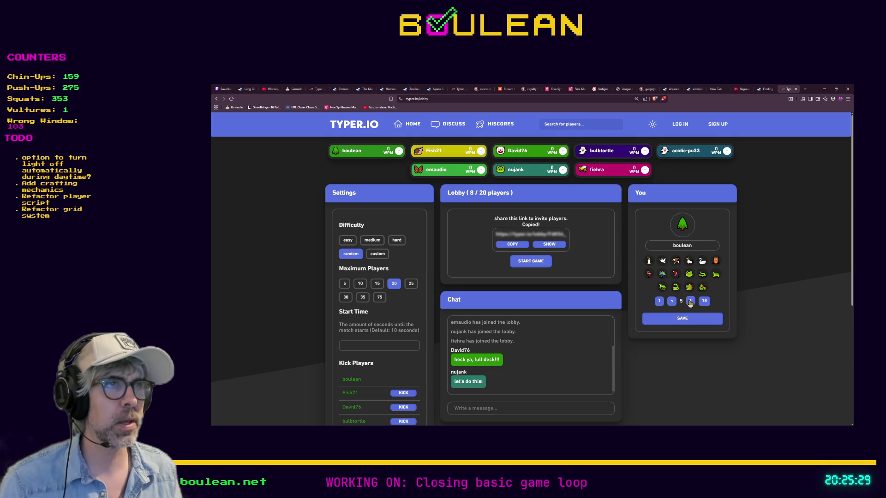
{"action": "left_click", "coordinate": [690, 301]}
{"action": "left_click", "coordinate": [690, 302]}
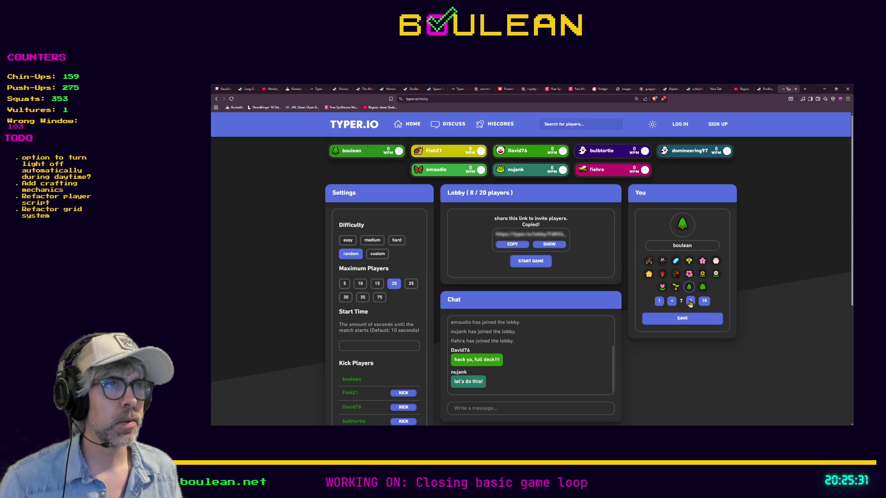
{"action": "left_click", "coordinate": [690, 301]}
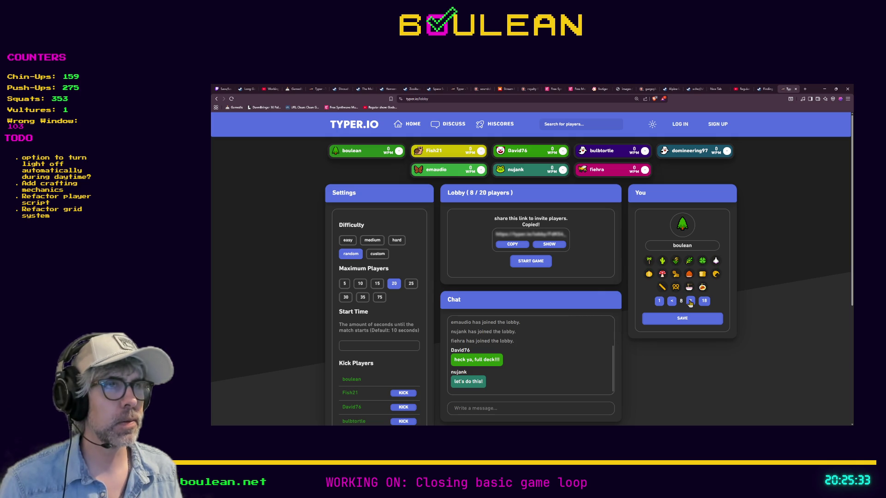
{"action": "left_click", "coordinate": [662, 274]}
{"action": "left_click", "coordinate": [680, 317]}
- Keep paging forward through the remaining avatar pages
{"action": "left_click", "coordinate": [690, 301]}
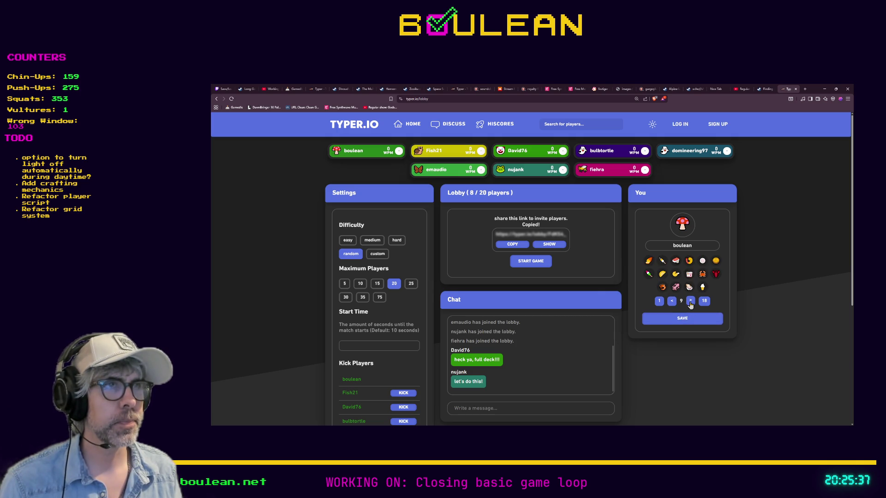
{"action": "left_click", "coordinate": [691, 302]}
{"action": "left_click", "coordinate": [691, 301]}
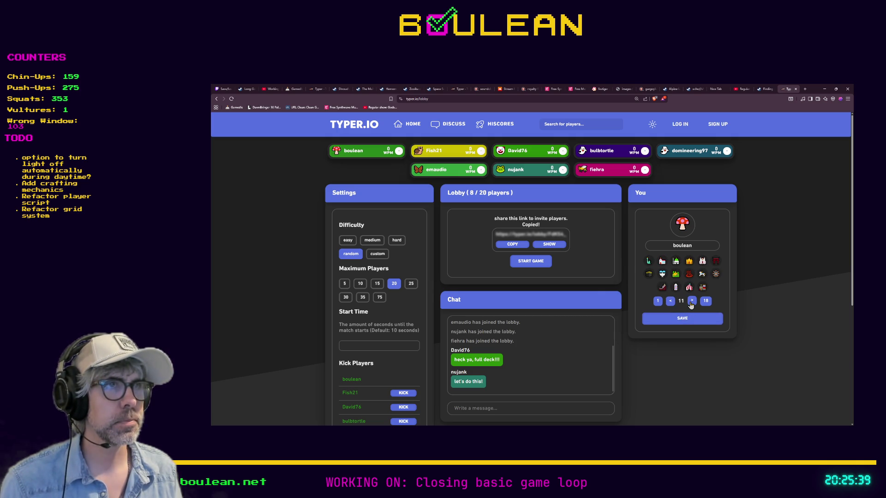
{"action": "left_click", "coordinate": [691, 302]}
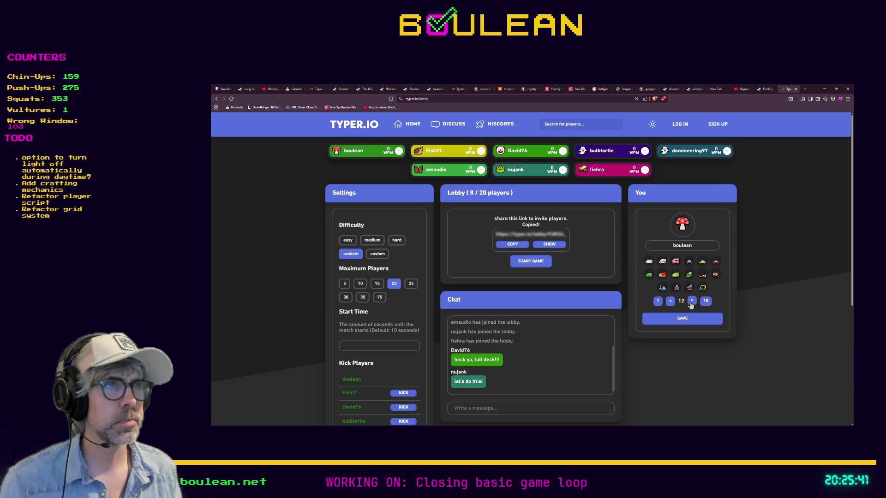
{"action": "left_click", "coordinate": [691, 302]}
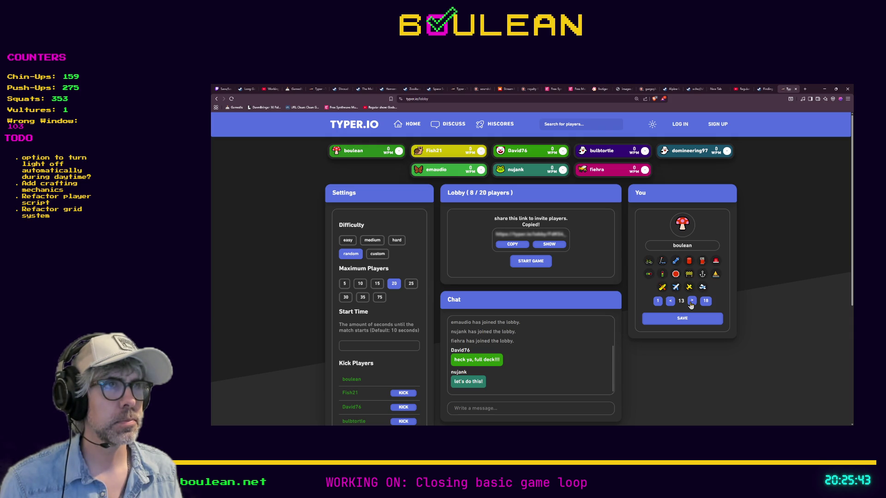
{"action": "left_click", "coordinate": [692, 302]}
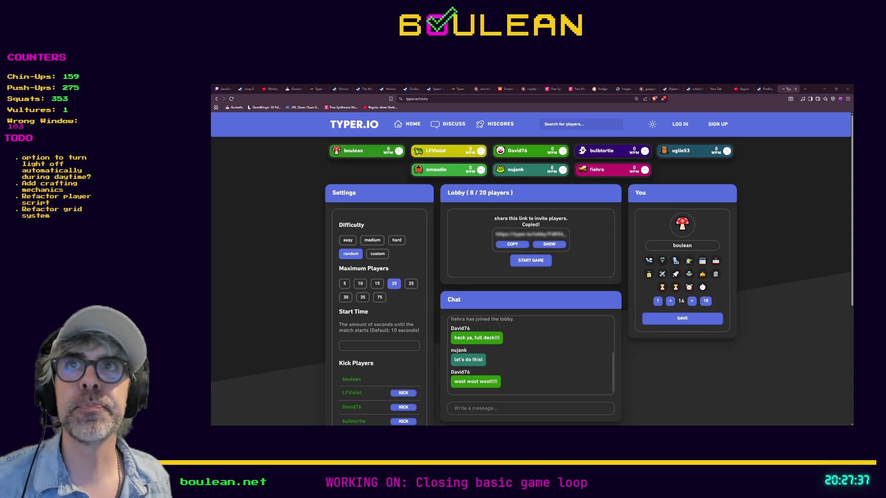
- Post 'Ready!?' in the Typer.io lobby chat and start the typing race
{"action": "type", "text": "Ready!?"}
{"action": "key", "text": "Return"}
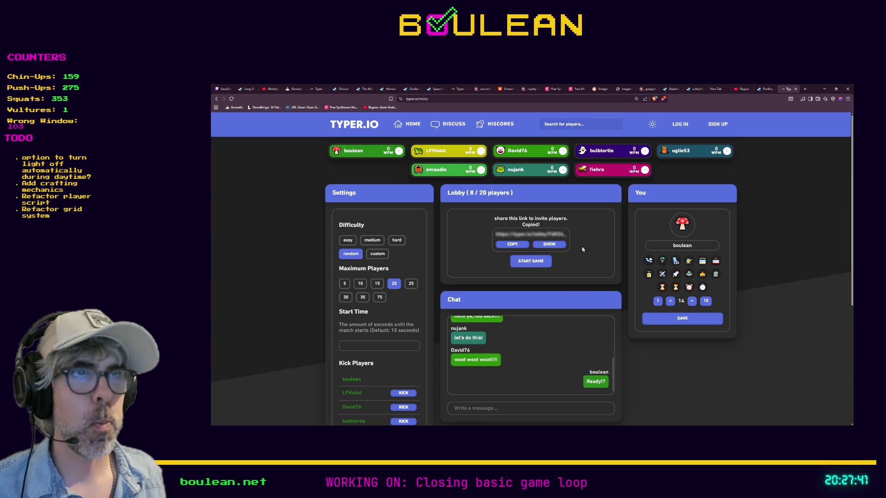
{"action": "left_click", "coordinate": [531, 261]}
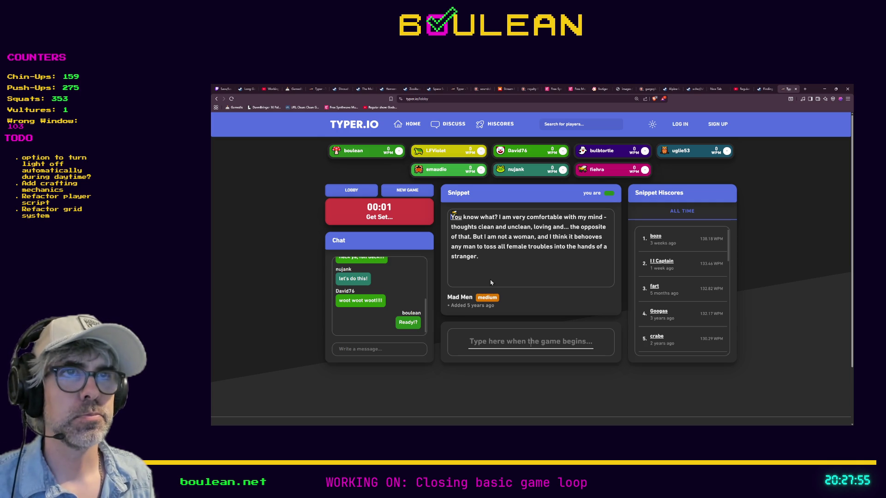
- Type the whole Mad Men snippet, fixing the 'unclean' typo and an extra space, then start another race
{"action": "type", "text": "You know what? "}
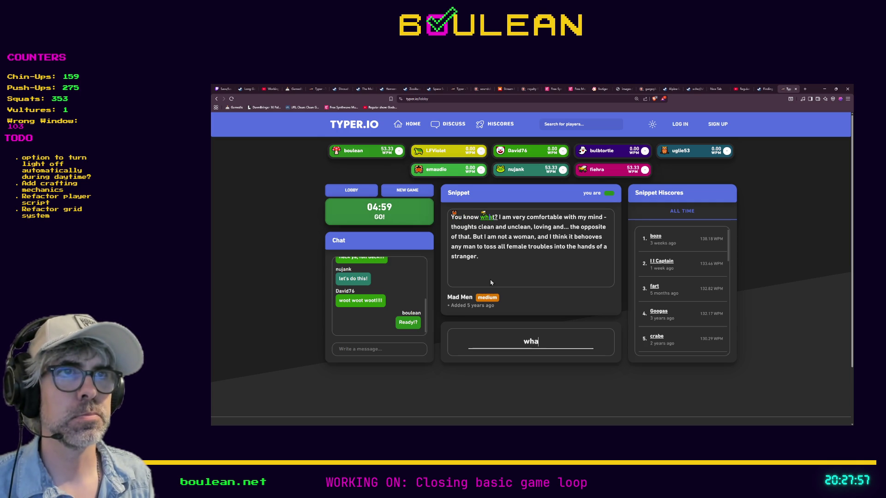
{"action": "type", "text": "I am very comfor"}
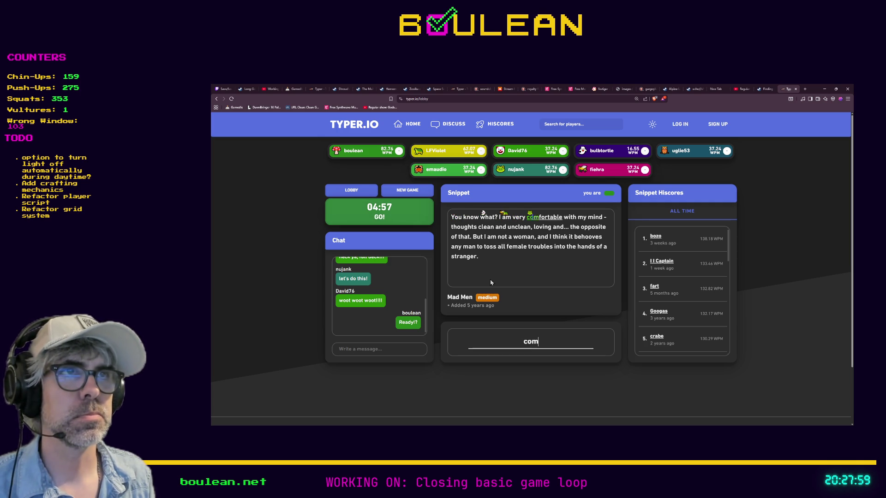
{"action": "type", "text": "table with my mind"}
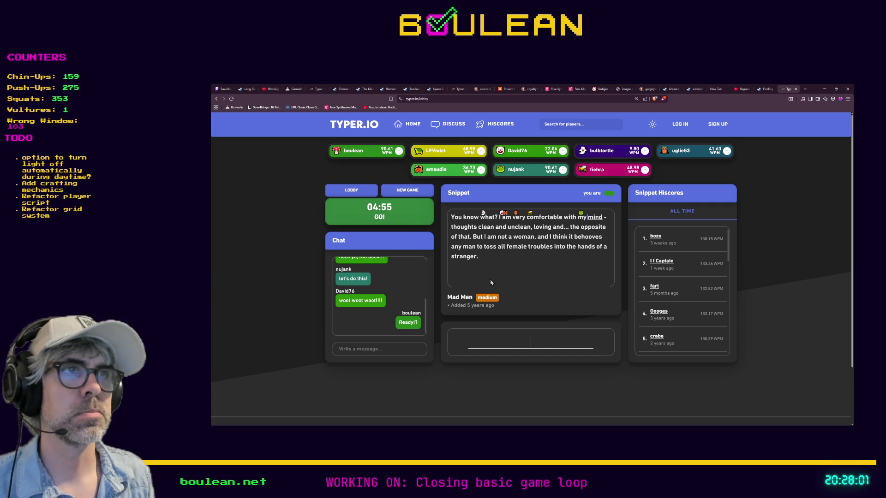
{"action": "type", "text": " - thoughts cle"}
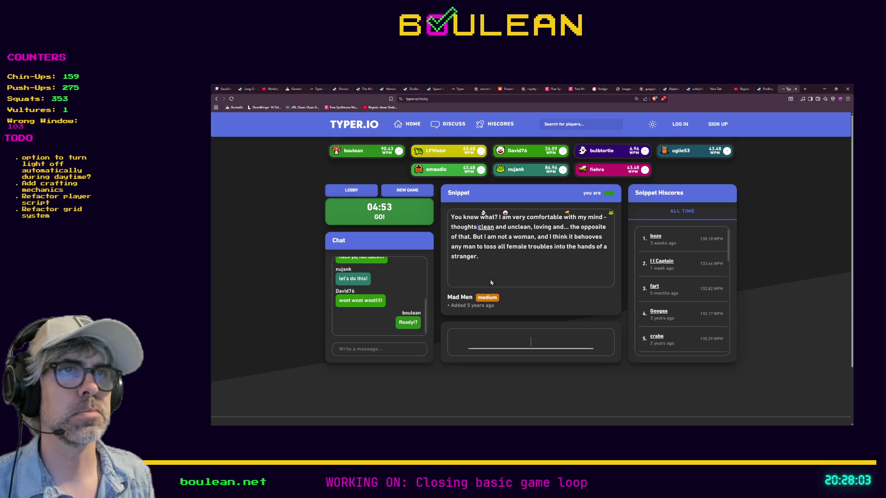
{"action": "type", "text": "an and uncela"}
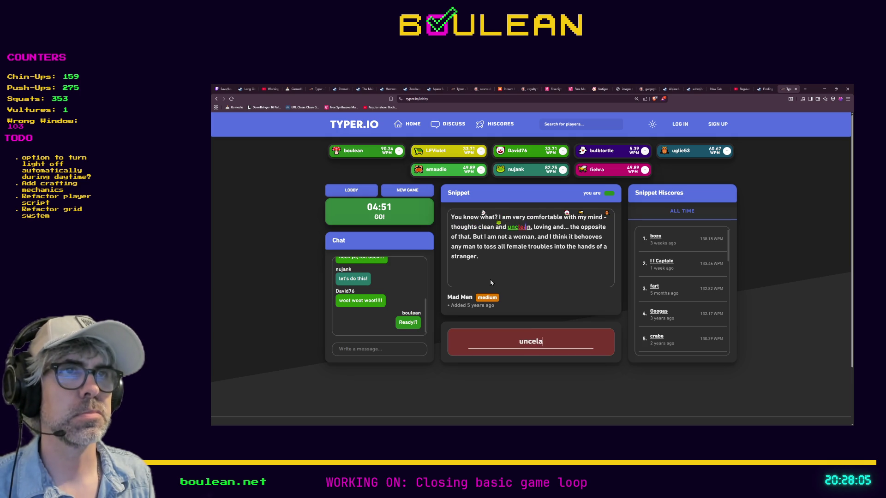
{"action": "key", "text": "BackSpace"}
{"action": "key", "text": "BackSpace"}
{"action": "key", "text": "BackSpace"}
{"action": "type", "text": "lean, lo"}
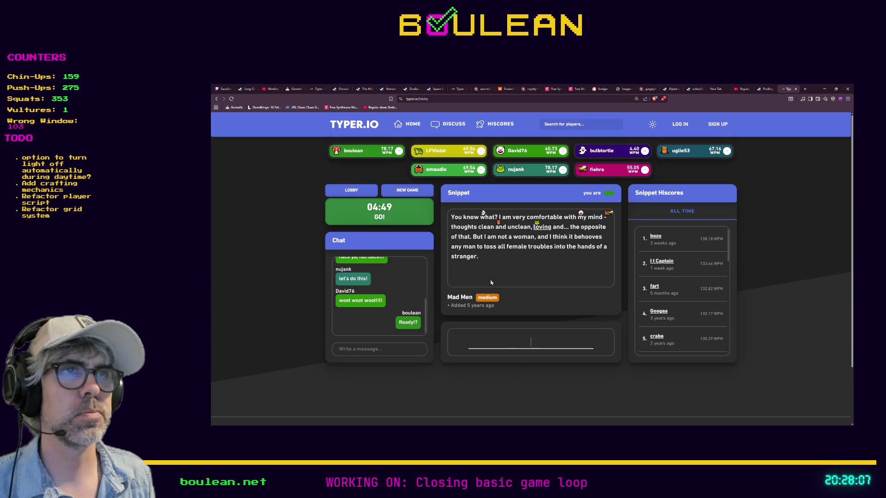
{"action": "type", "text": "ving and"}
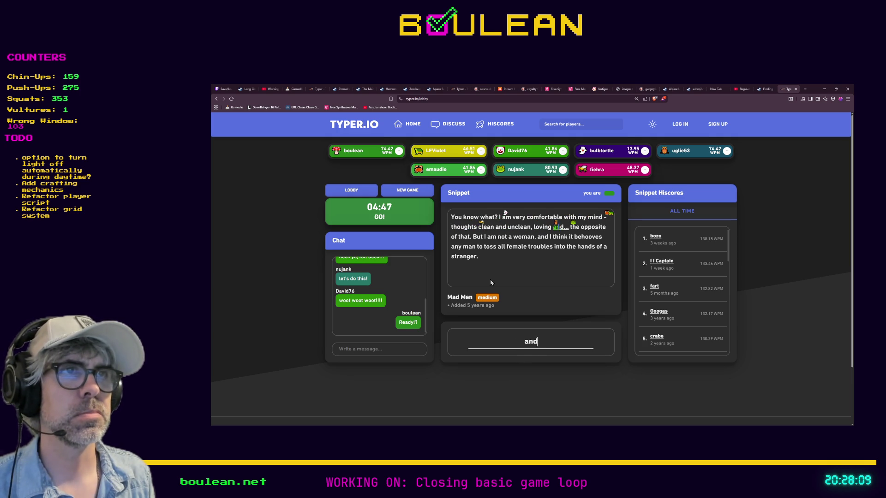
{"action": "key", "text": "BackSpace"}
{"action": "type", "text": "... the oppos"}
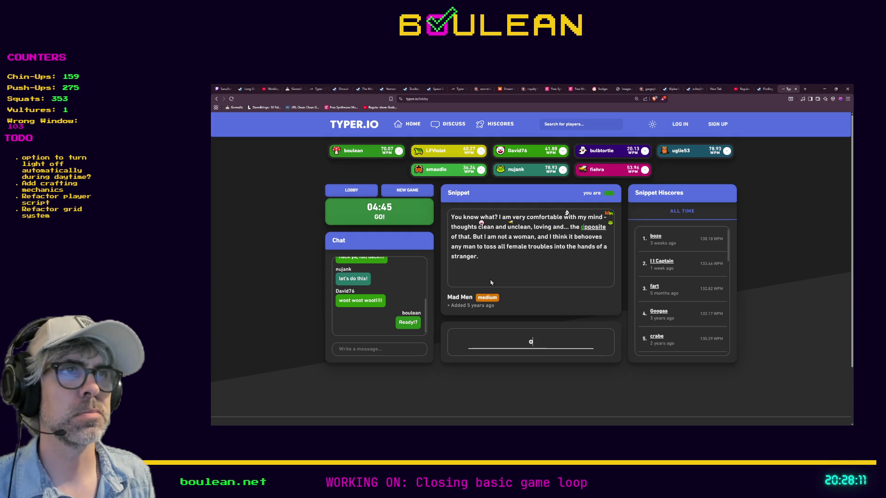
{"action": "type", "text": "ite of that. But "}
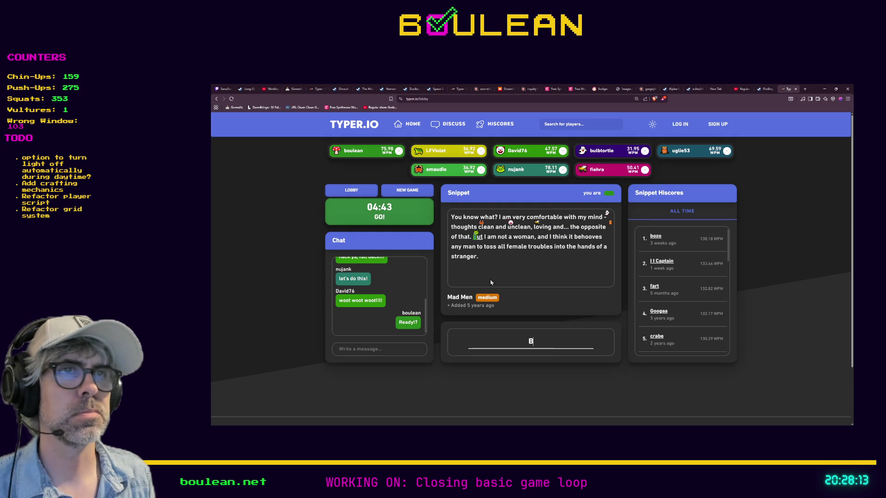
{"action": "type", "text": "I am not a woma"}
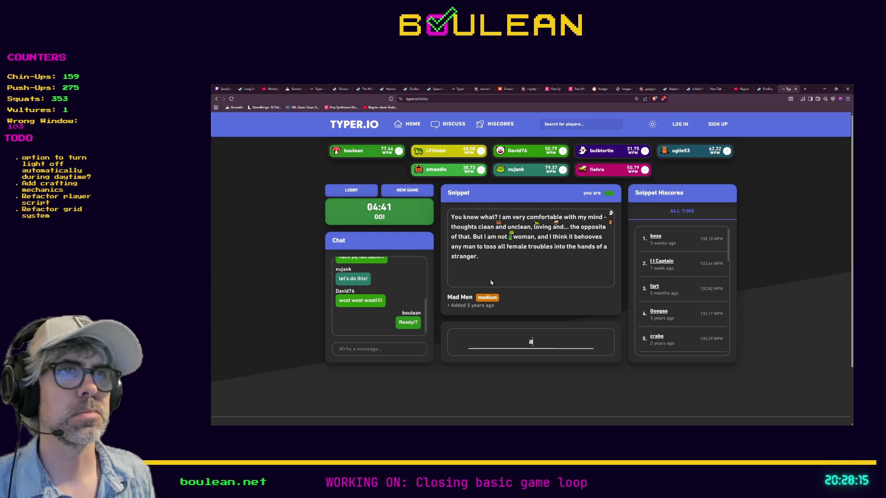
{"action": "type", "text": "n, and I think it"}
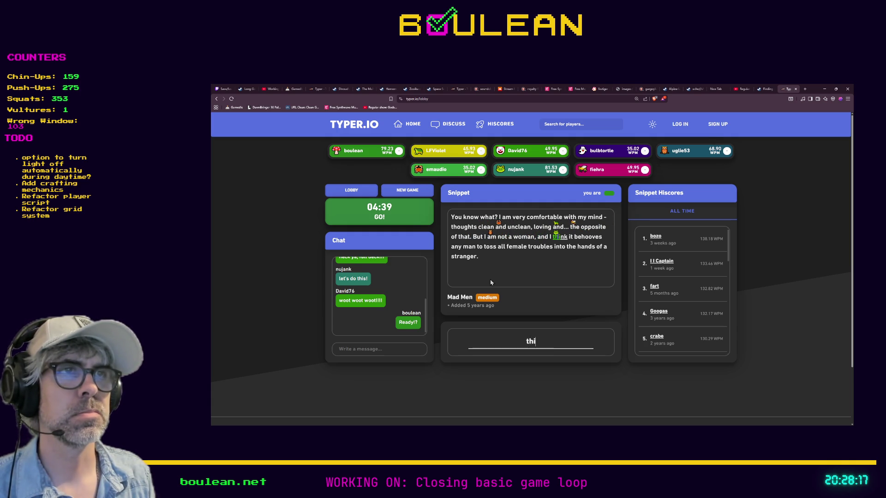
{"action": "type", "text": " behooves any m"}
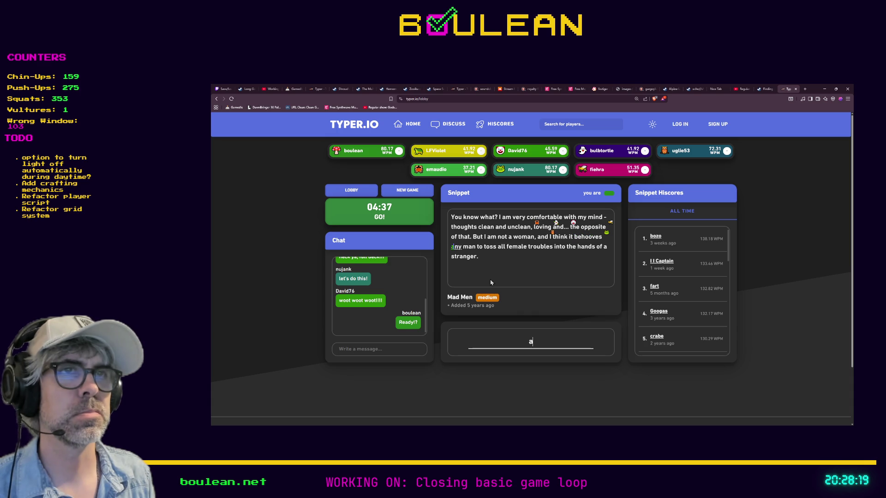
{"action": "type", "text": "an to toss a"}
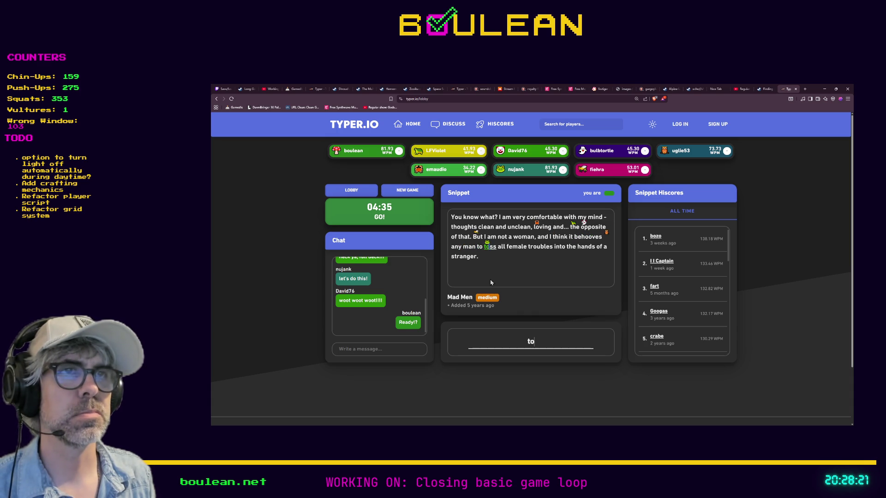
{"action": "type", "text": "ll female t"}
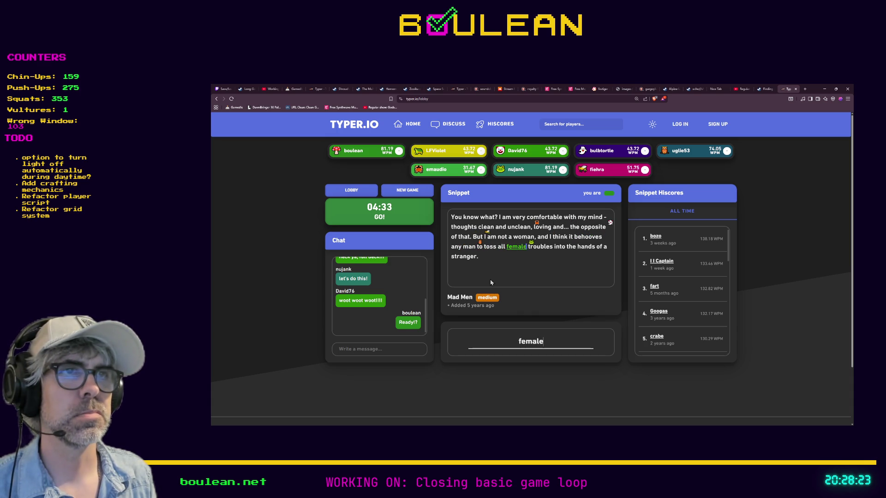
{"action": "type", "text": "roubles into "}
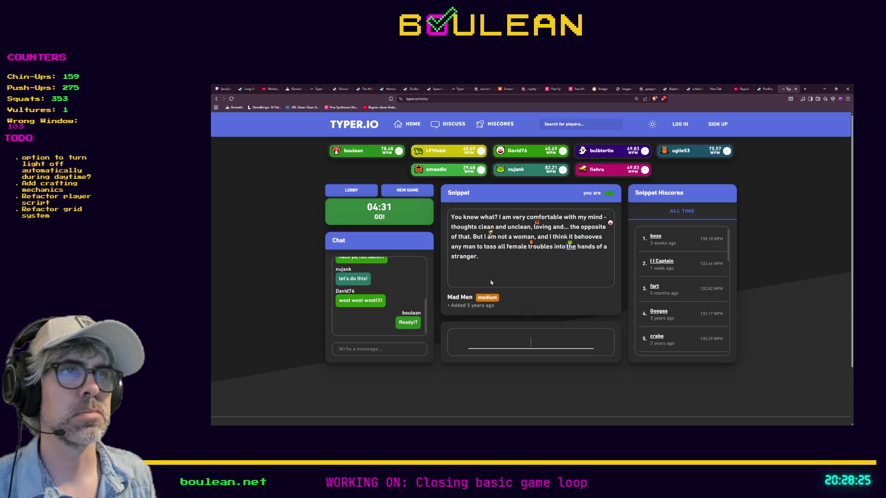
{"action": "type", "text": "the hands of a "}
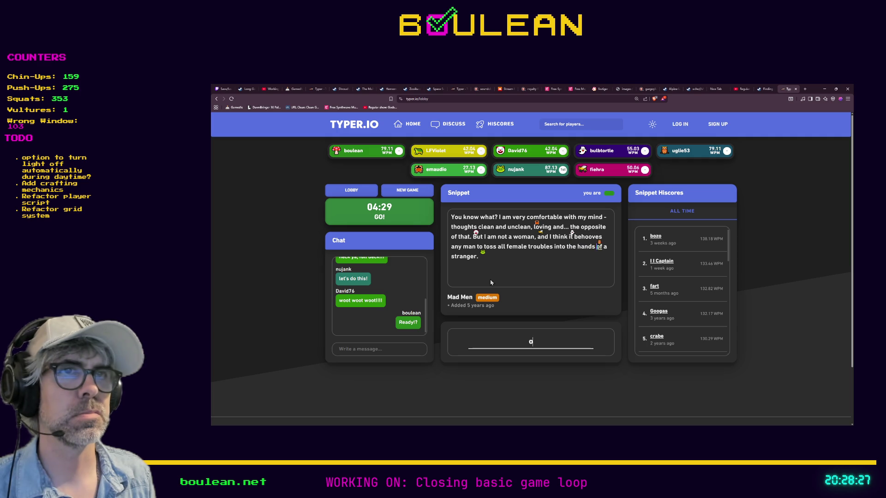
{"action": "type", "text": "stranger."}
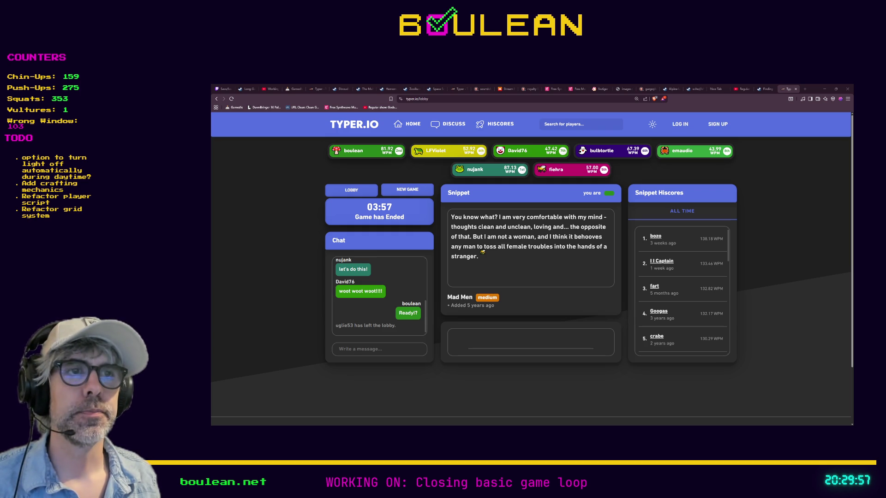
{"action": "left_click", "coordinate": [418, 193]}
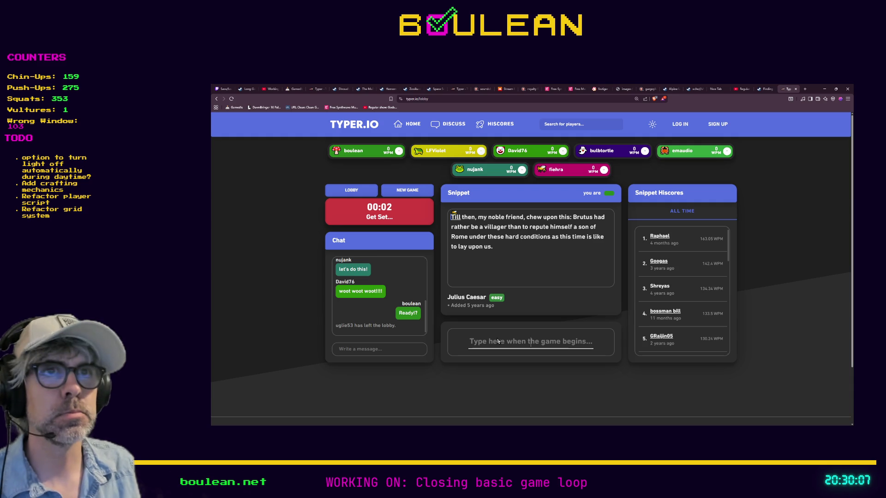
- Type the rest of the Julius Caesar snippet through 'as this time is like to lay upon us.', fixing two typos
{"action": "type", "text": "Till then, my noble fri"}
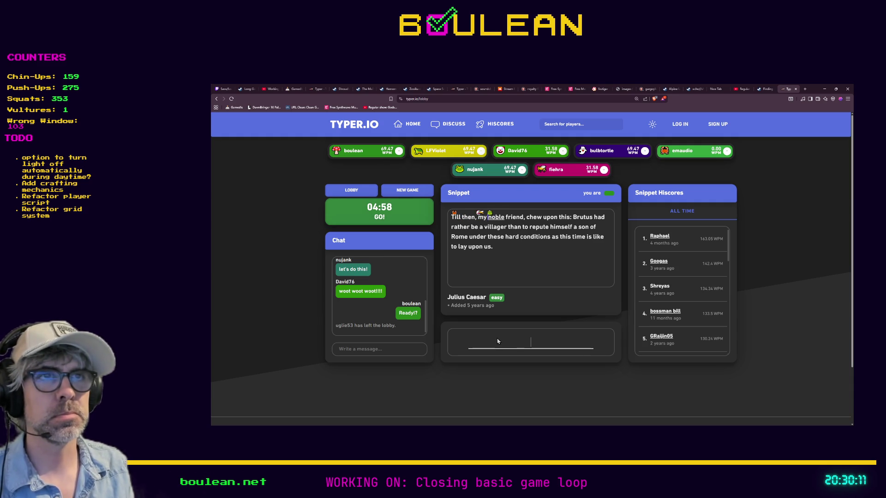
{"action": "type", "text": "end,"}
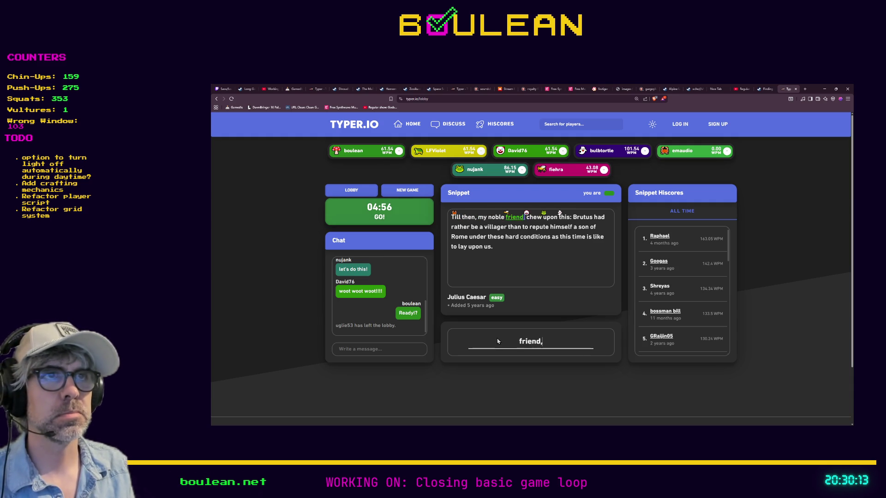
{"action": "type", "text": " chew upon this:"}
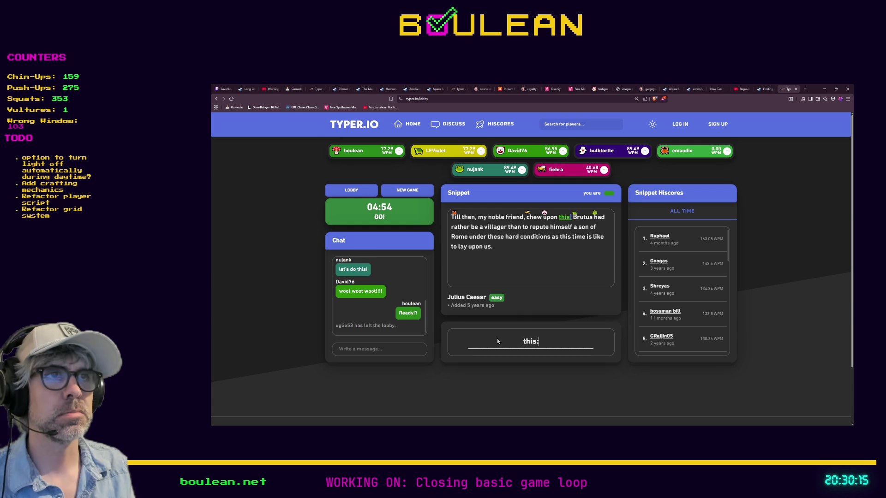
{"action": "type", "text": " Brutus had r"}
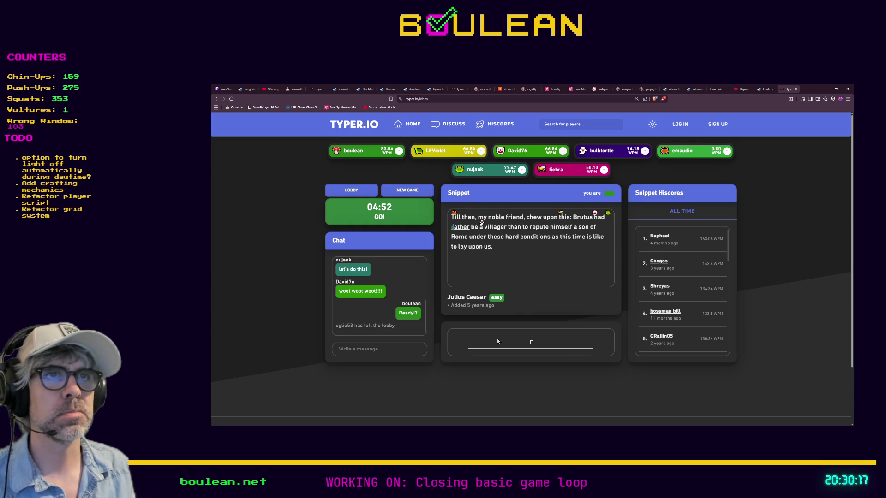
{"action": "type", "text": "ather be a villager than ro"}
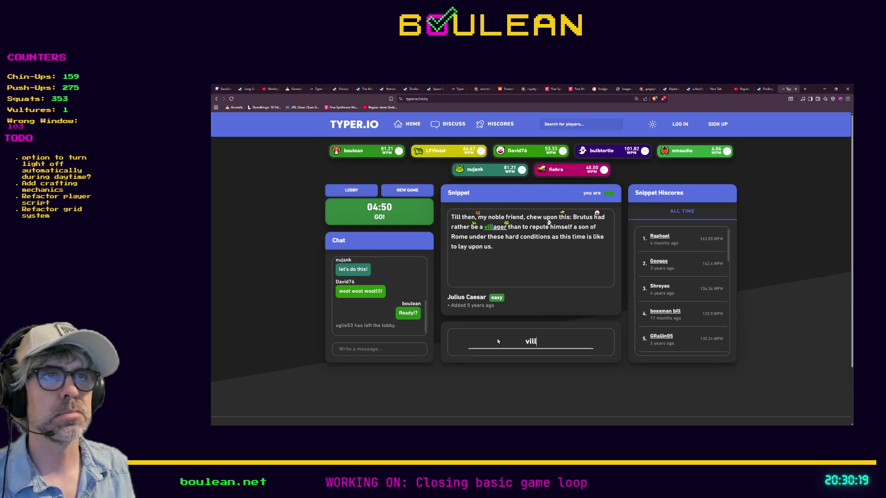
{"action": "key", "text": "BackSpace"}
{"action": "key", "text": "BackSpace"}
{"action": "type", "text": "to"}
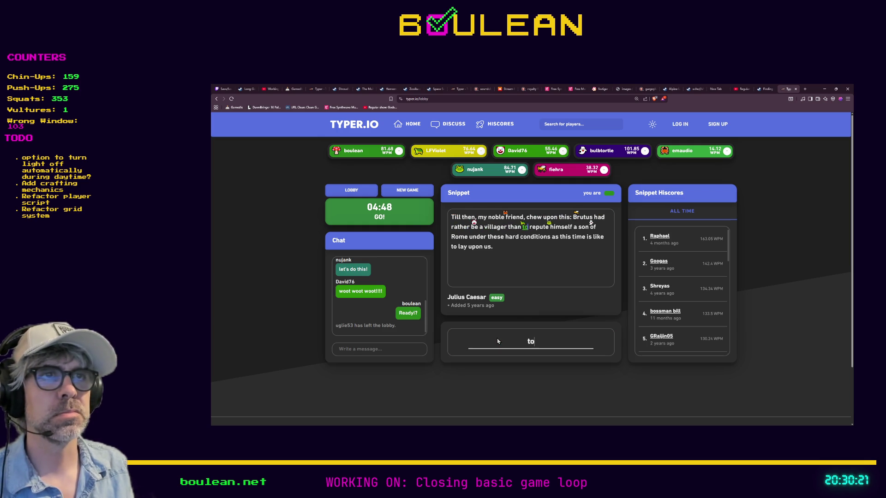
{"action": "type", "text": " repute himself a son of Rom"}
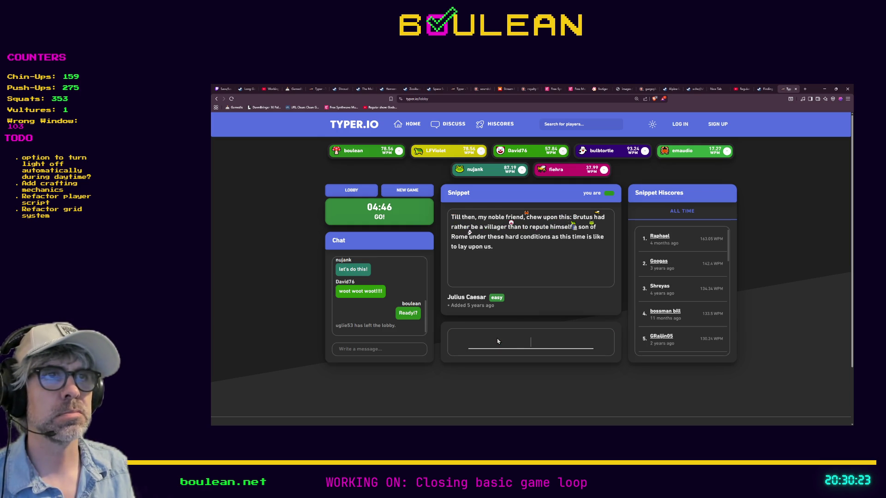
{"action": "type", "text": "e under these "}
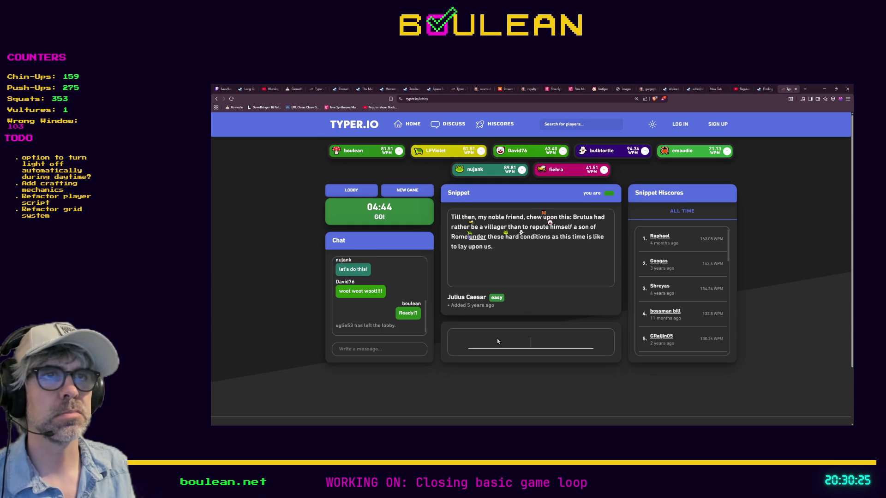
{"action": "type", "text": "hard conditiona"}
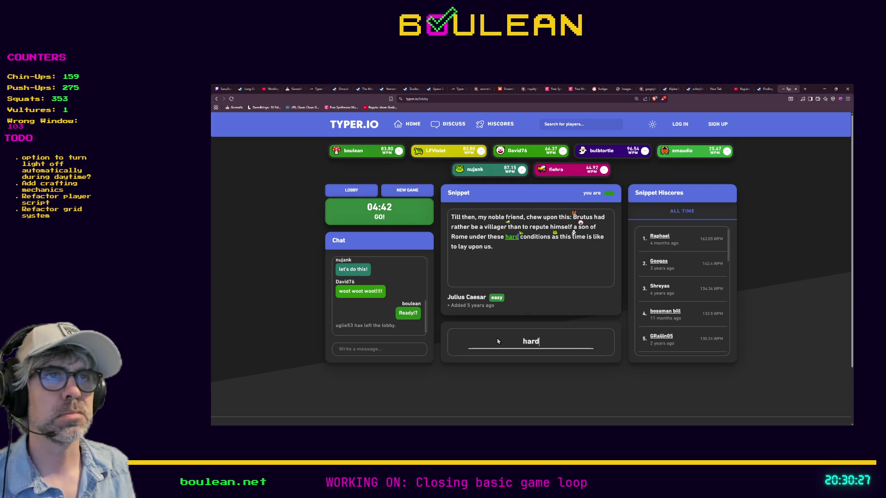
{"action": "key", "text": "BackSpace"}
{"action": "type", "text": "s"}
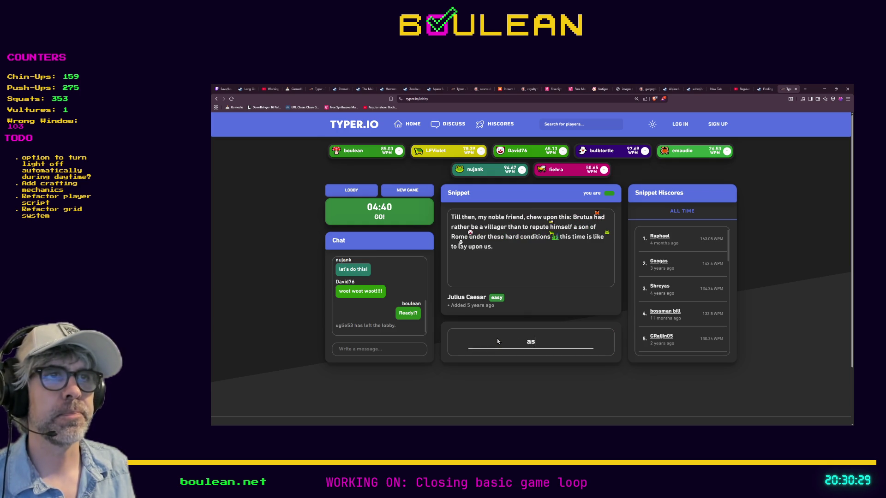
{"action": "type", "text": " as this time is like to lay upon"}
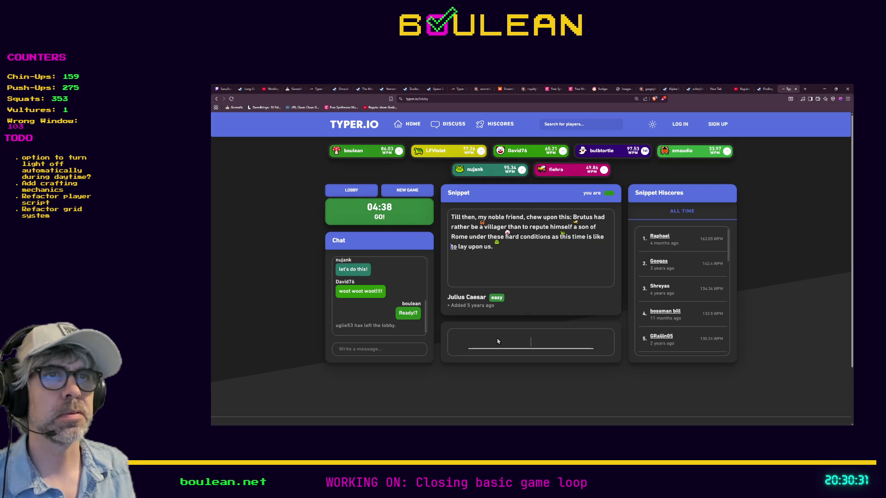
{"action": "type", "text": " us."}
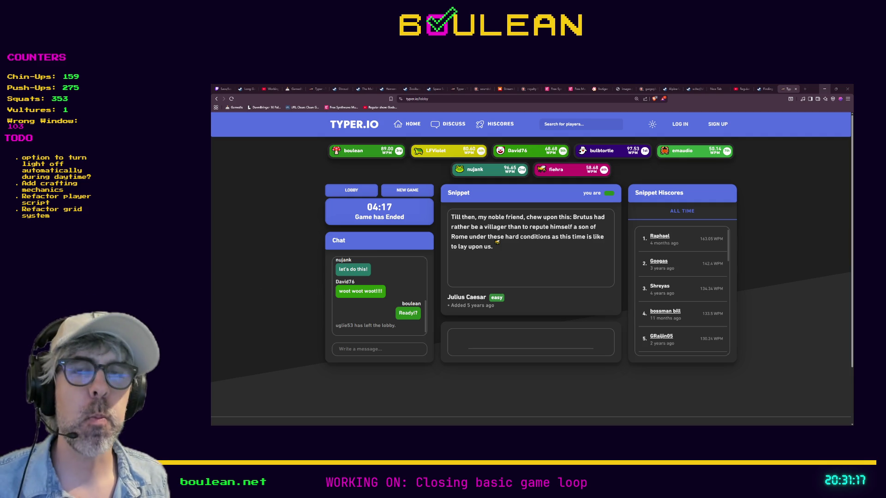
- Minimize the browser to bring the Godot editor back into view
{"action": "left_click", "coordinate": [825, 89]}
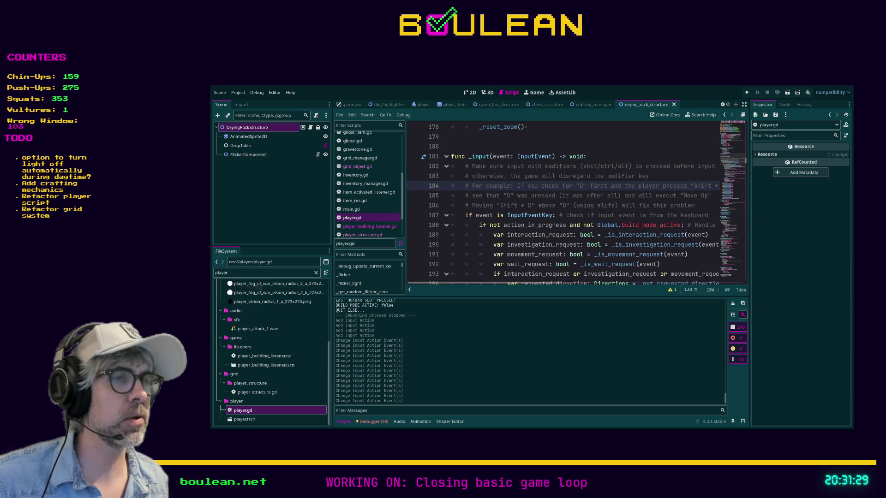
- Review the _input request branches around the wait_request line, then switch to distraction-free mode
{"action": "left_click", "coordinate": [677, 265]}
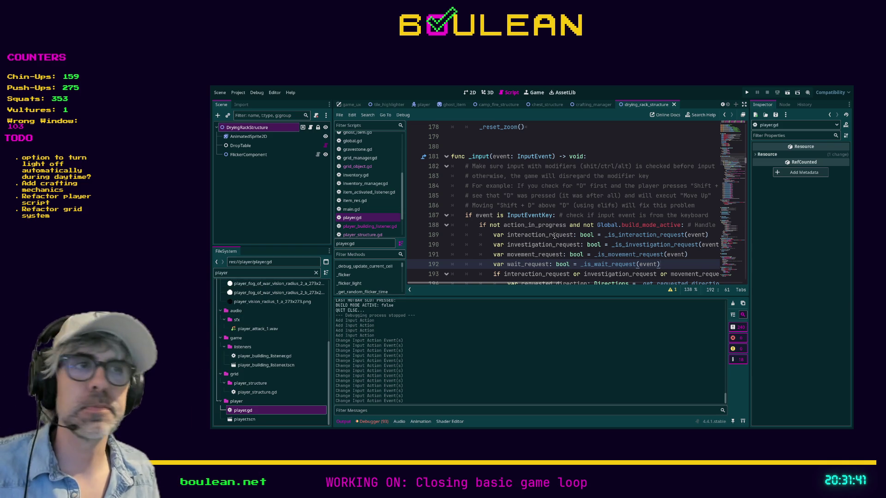
{"action": "scroll", "coordinate": [566, 207], "scroll_direction": "down", "scroll_amount": 1}
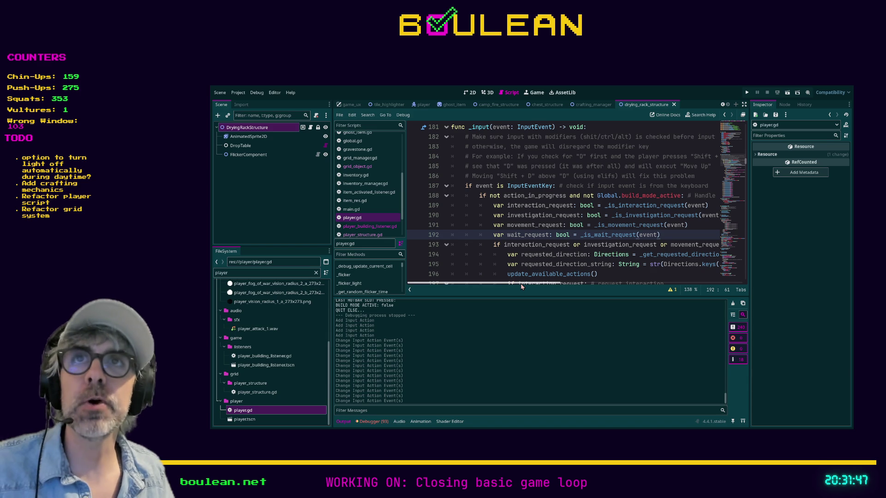
{"action": "left_click_drag", "start_coordinate": [513, 283], "coordinate": [513, 280]}
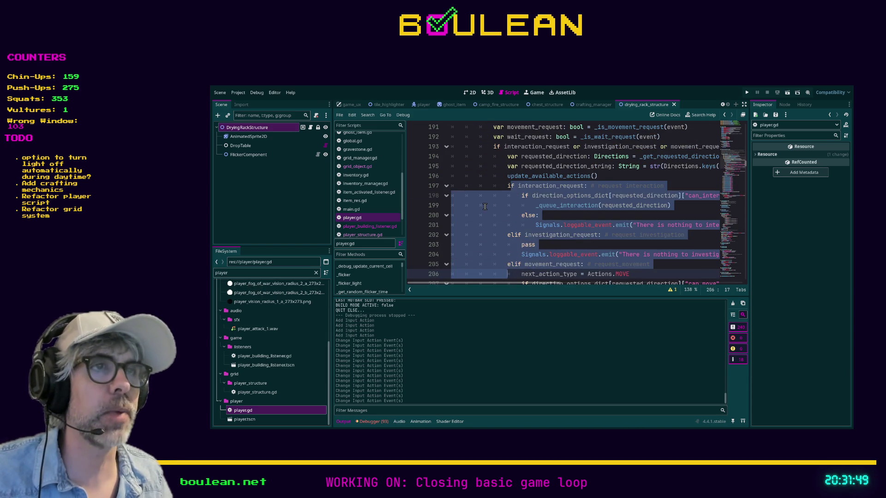
{"action": "left_click", "coordinate": [501, 216]}
{"action": "scroll", "coordinate": [502, 221], "scroll_direction": "up", "scroll_amount": 3}
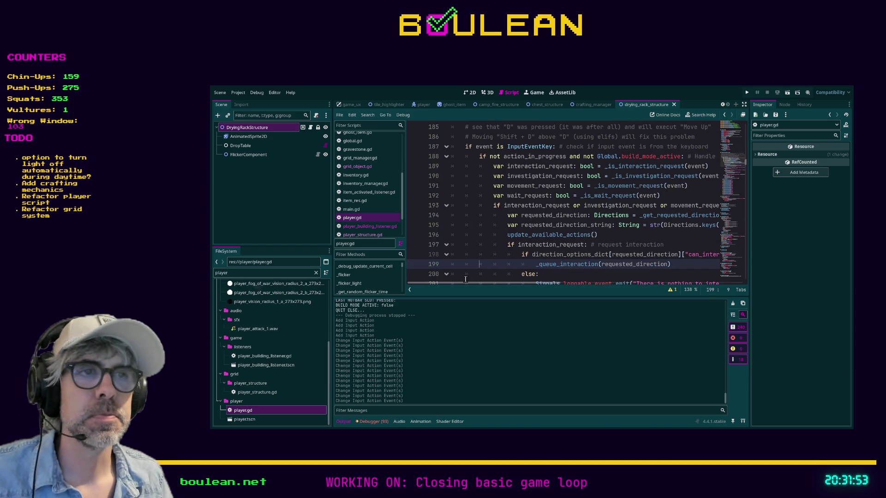
{"action": "left_click_drag", "start_coordinate": [466, 283], "coordinate": [472, 284]}
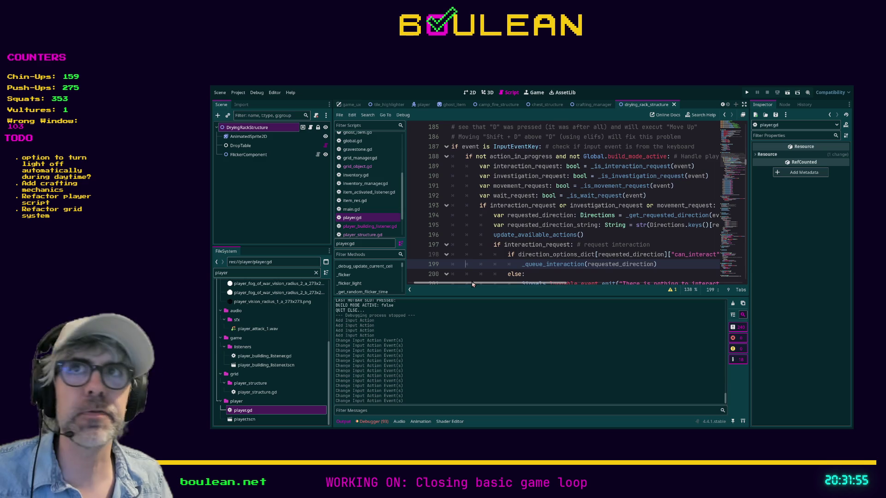
{"action": "scroll", "coordinate": [641, 204], "scroll_direction": "right", "scroll_amount": 2}
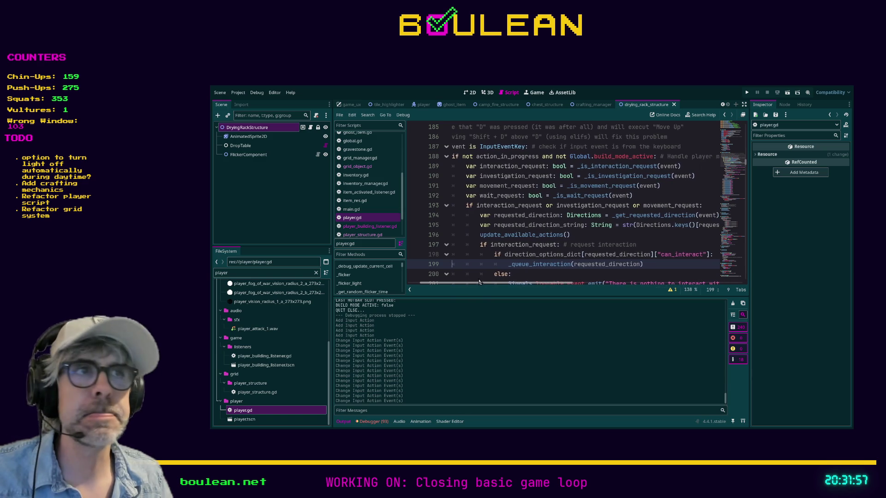
{"action": "left_click", "coordinate": [678, 195]}
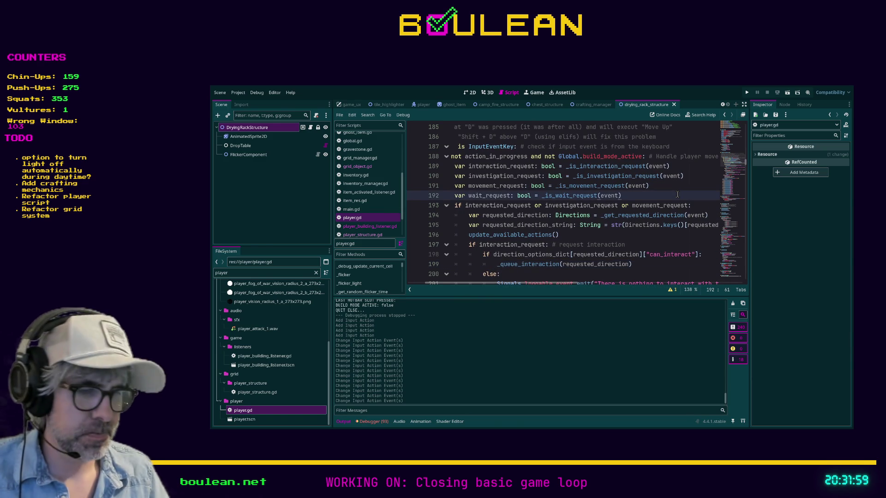
{"action": "key", "text": "ctrl+shift+F11"}
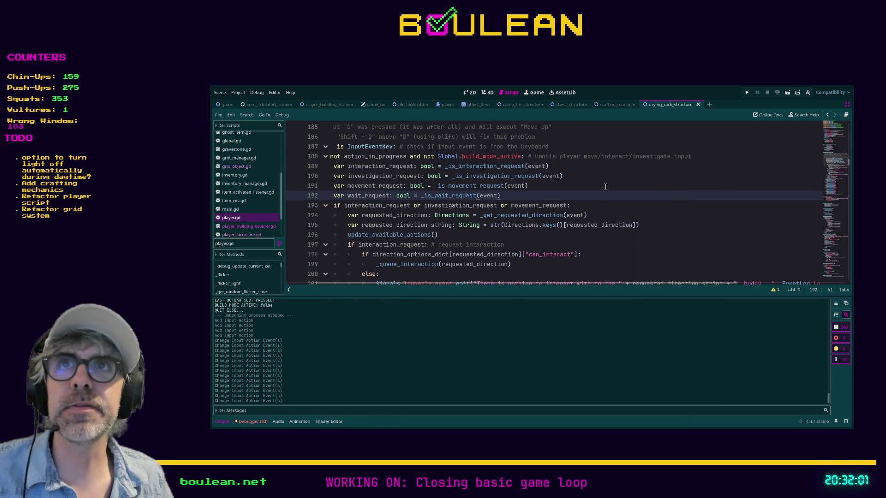
{"action": "scroll", "coordinate": [606, 187], "scroll_direction": "up", "scroll_amount": 1}
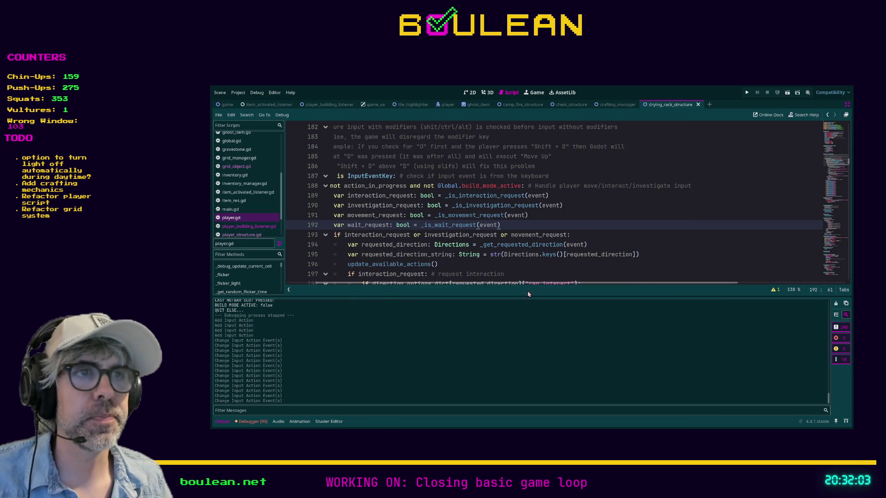
{"action": "left_click_drag", "start_coordinate": [524, 284], "coordinate": [495, 284]}
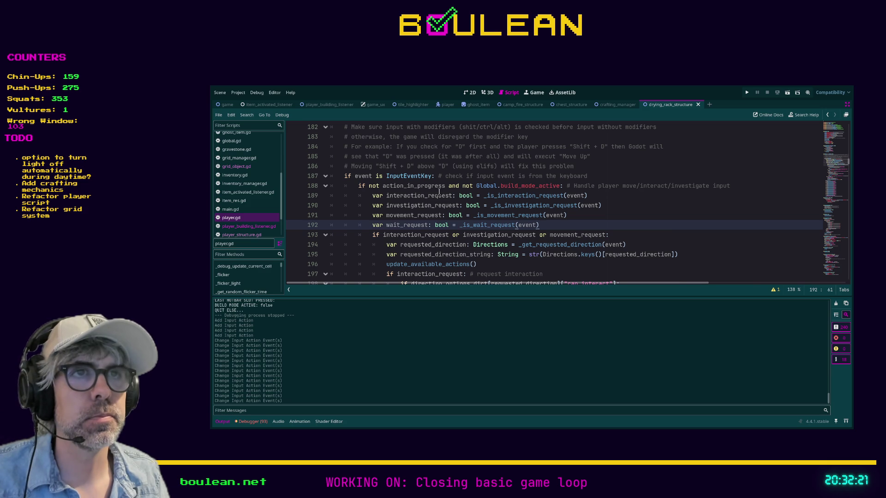
{"action": "scroll", "coordinate": [484, 195], "scroll_direction": "up", "scroll_amount": 2}
{"action": "scroll", "coordinate": [483, 195], "scroll_direction": "down", "scroll_amount": 2}
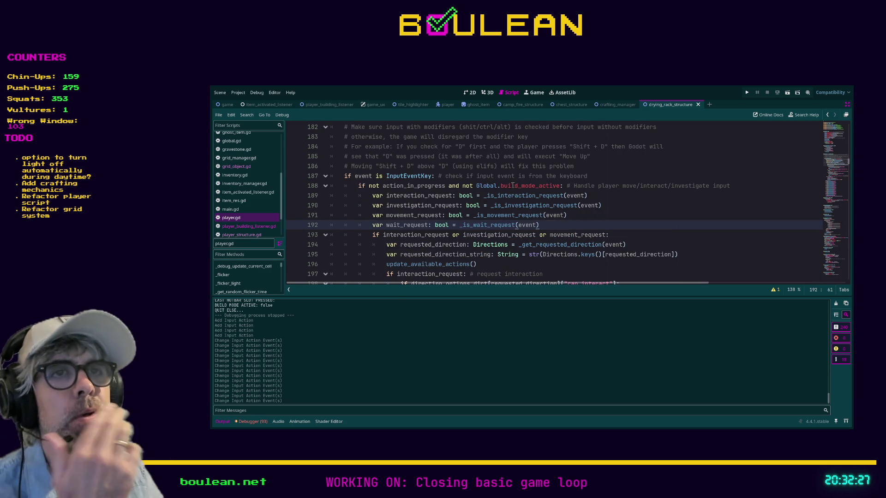
{"action": "scroll", "coordinate": [513, 185], "scroll_direction": "up", "scroll_amount": 3}
{"action": "scroll", "coordinate": [511, 185], "scroll_direction": "down", "scroll_amount": 4}
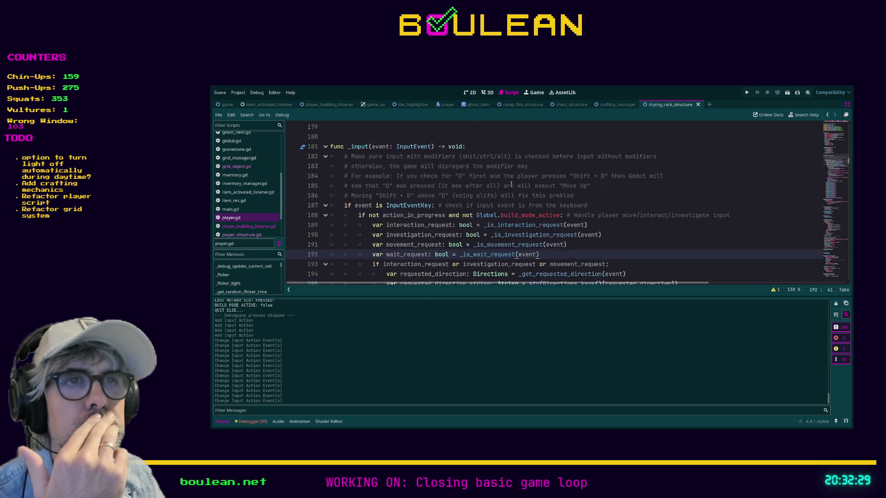
{"action": "scroll", "coordinate": [422, 207], "scroll_direction": "down", "scroll_amount": 1}
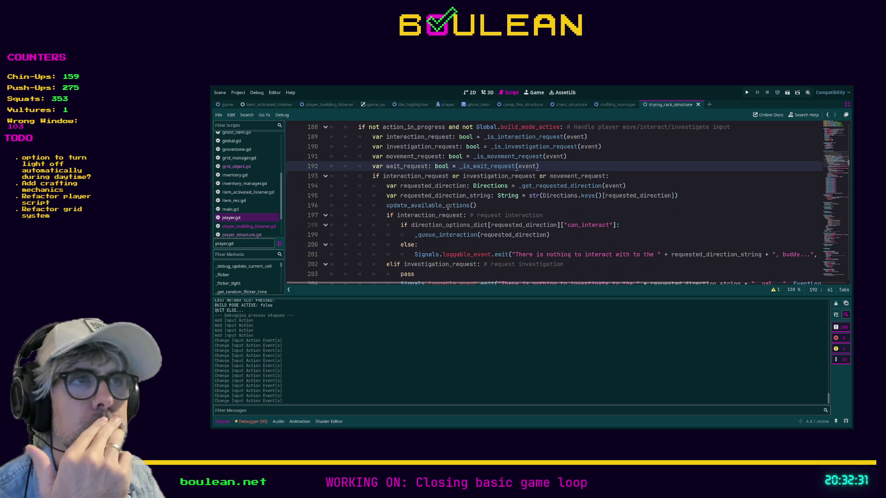
{"action": "scroll", "coordinate": [413, 182], "scroll_direction": "down", "scroll_amount": 1}
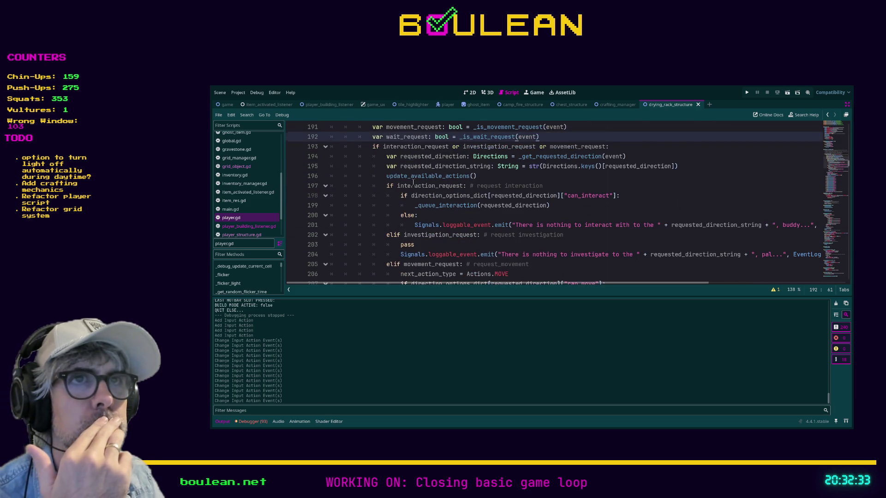
{"action": "scroll", "coordinate": [429, 187], "scroll_direction": "up", "scroll_amount": 3}
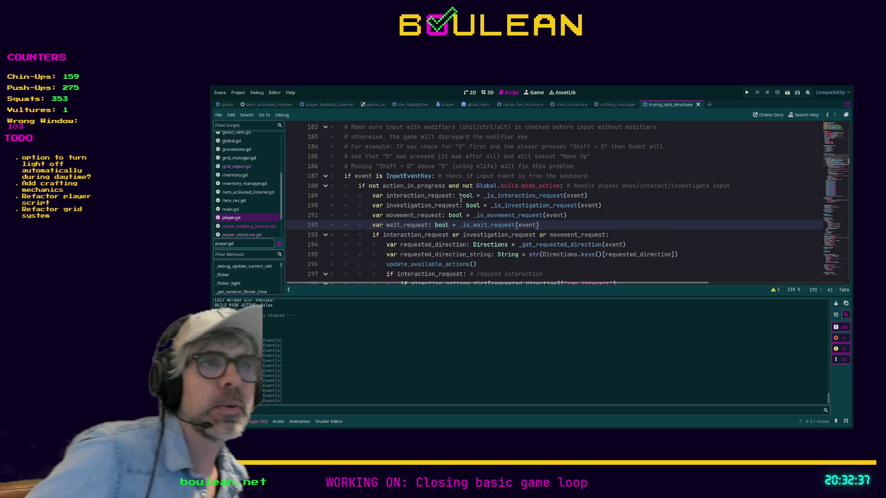
- Start a new 'var' line below investigation_request, then delete the unfinished line
{"action": "left_click", "coordinate": [611, 204]}
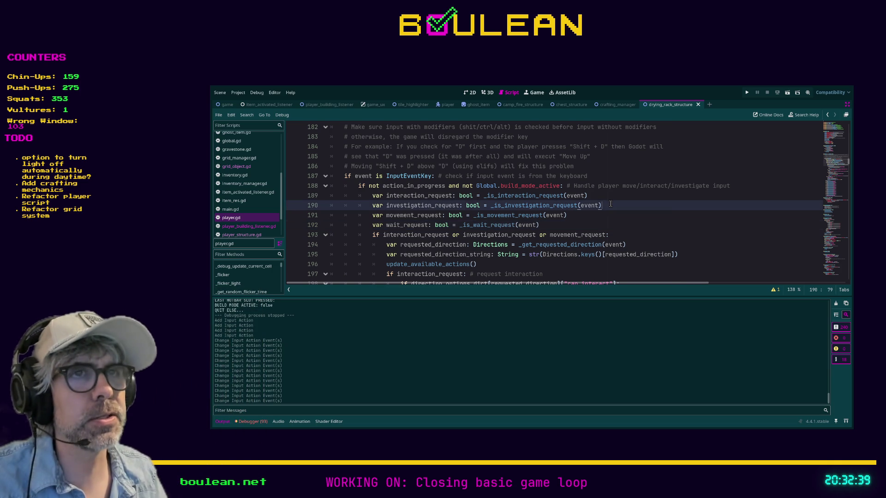
{"action": "key", "text": "Return"}
{"action": "type", "text": "var"}
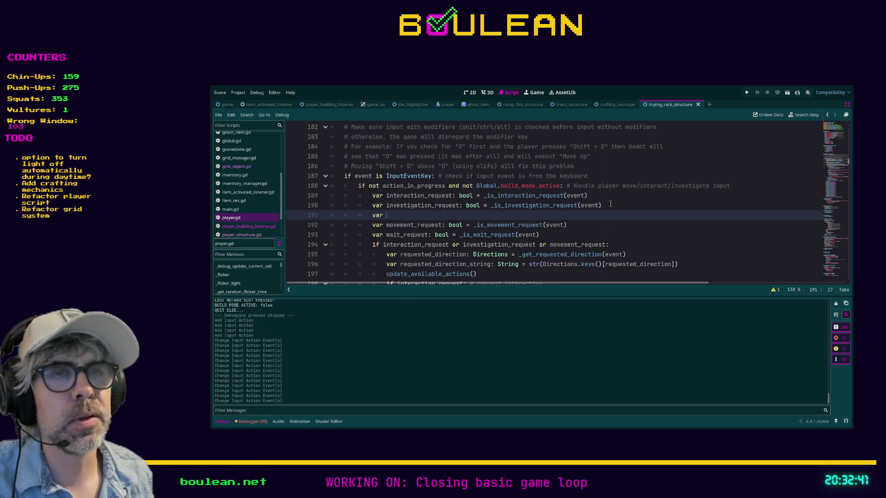
{"action": "key", "text": "ctrl+shift+k"}
{"action": "key", "text": "End"}
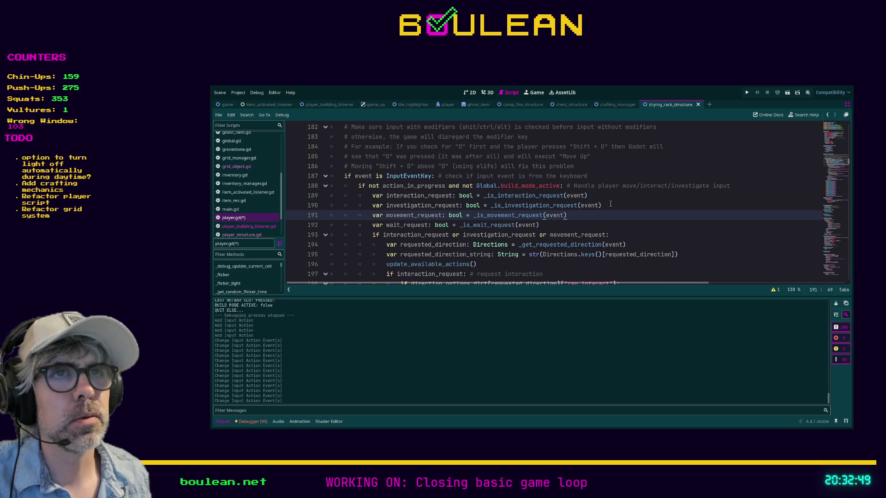
- Duplicate the interaction_request declaration onto a new line above it
{"action": "key", "text": "Up"}
{"action": "key", "text": "Up"}
{"action": "key", "text": "End"}
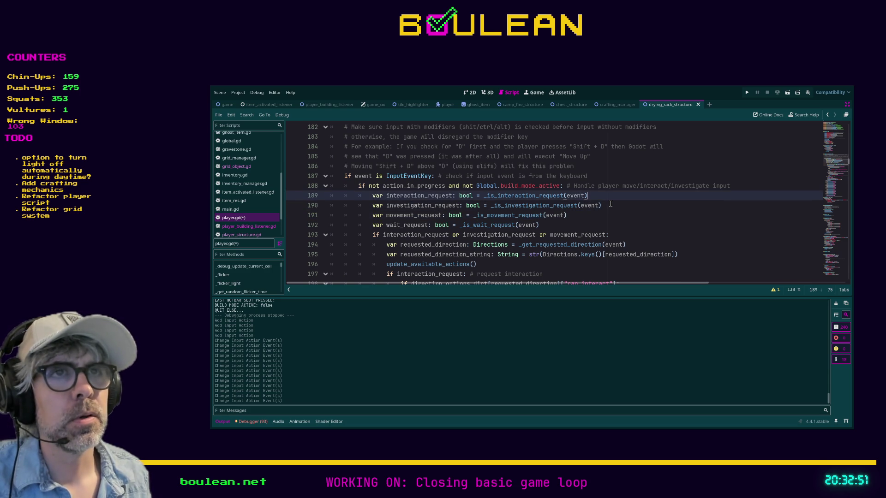
{"action": "key", "text": "shift+Home"}
{"action": "key", "text": "ctrl+c"}
{"action": "key", "text": "Home"}
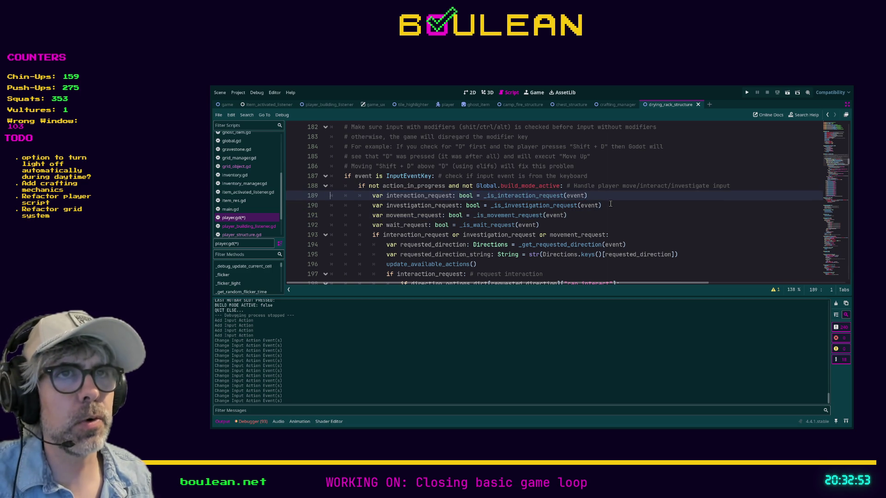
{"action": "key", "text": "Return"}
{"action": "key", "text": "Up"}
{"action": "key", "text": "ctrl+v"}
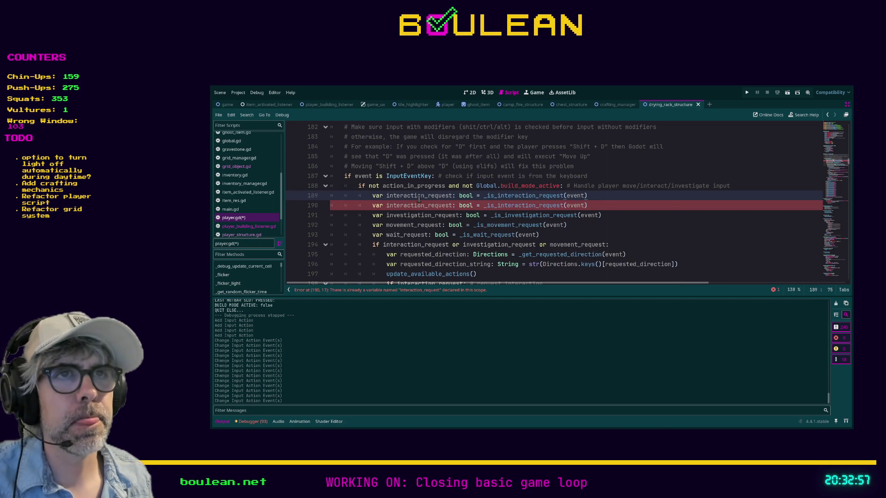
- Rename the copy to attack_request, set from _is_attack_request(event)
{"action": "left_click", "coordinate": [423, 196]}
{"action": "double_click", "coordinate": [387, 196]}
{"action": "type", "text": "attack"}
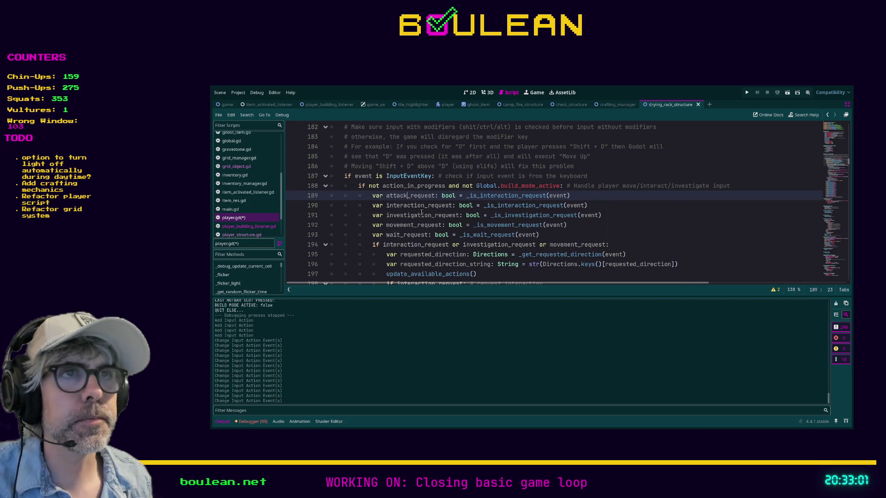
{"action": "key", "text": "Right"}
{"action": "key", "text": "Right"}
{"action": "key", "text": "Right"}
{"action": "key", "text": "shift+Right"}
{"action": "key", "text": "shift+Right"}
{"action": "key", "text": "shift+Right"}
{"action": "type", "text": "attack"}
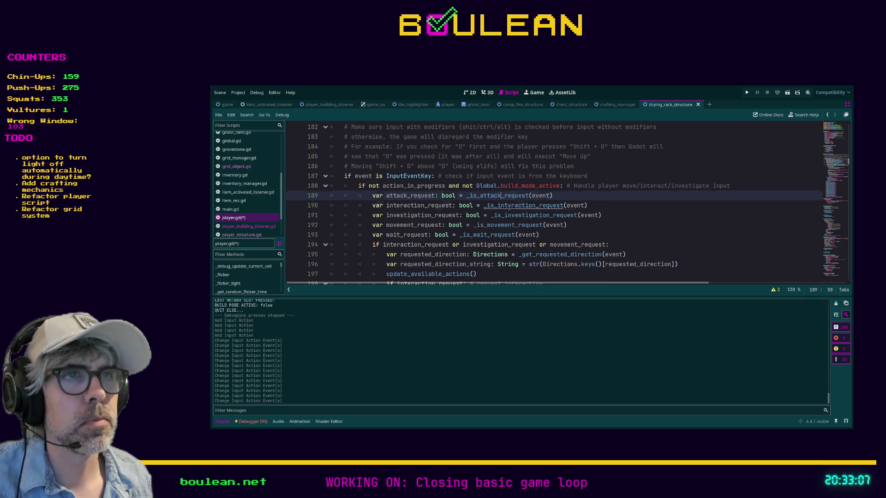
{"action": "left_click", "coordinate": [521, 206], "text": "ctrl"}
{"action": "left_click", "coordinate": [357, 179]}
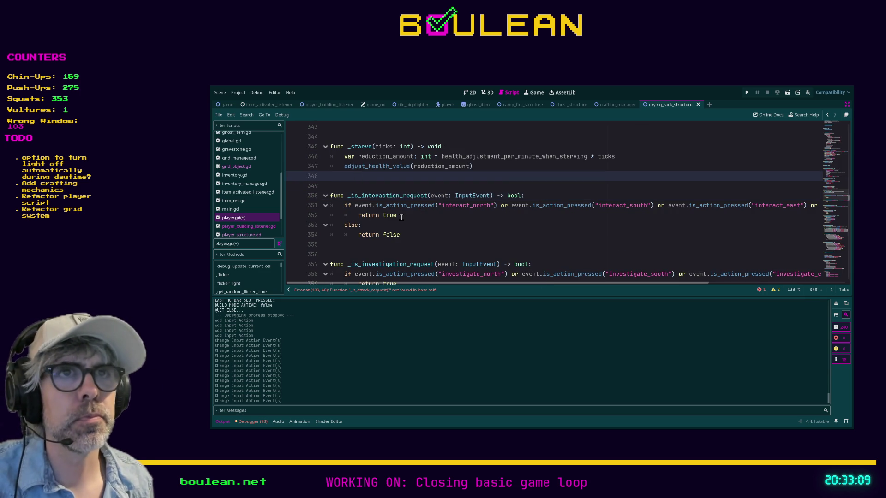
- Write the _is_attack_request(event: InputEvent) signature and begin a condition checking attack_north
{"action": "key", "text": "Return"}
{"action": "key", "text": "Return"}
{"action": "type", "text": "func _is_attack"}
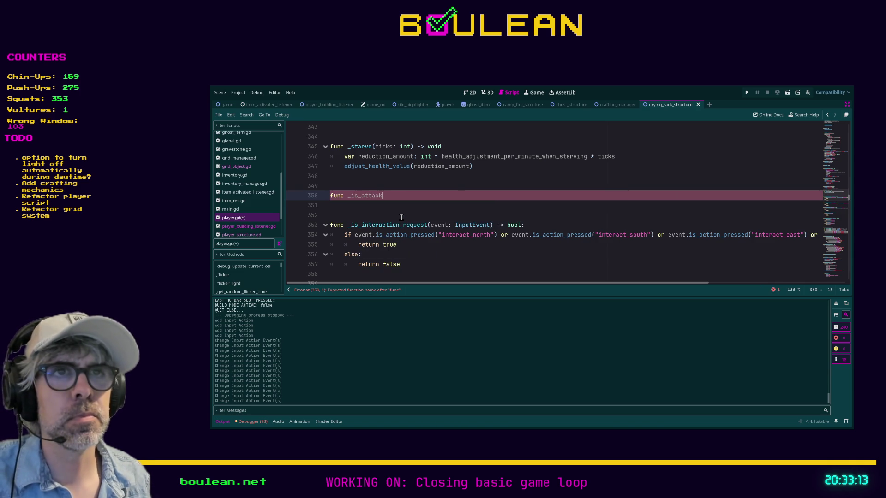
{"action": "type", "text": "_request(event: "}
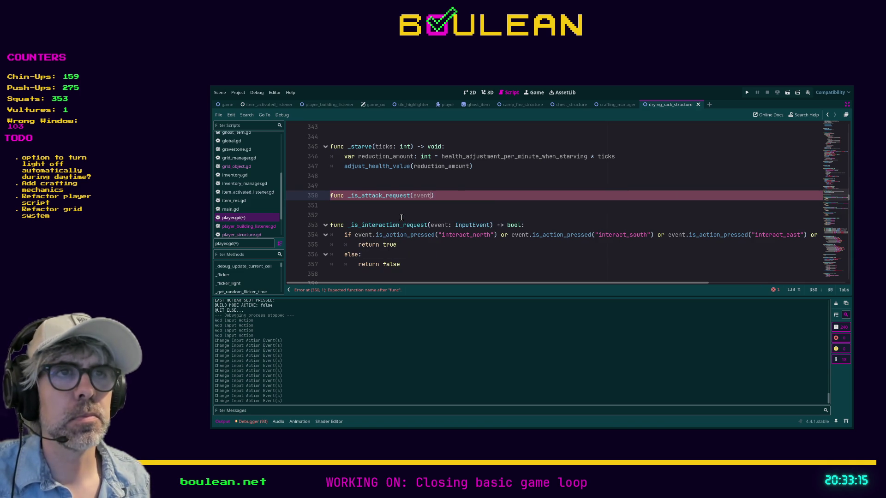
{"action": "type", "text": "InputEvent)"}
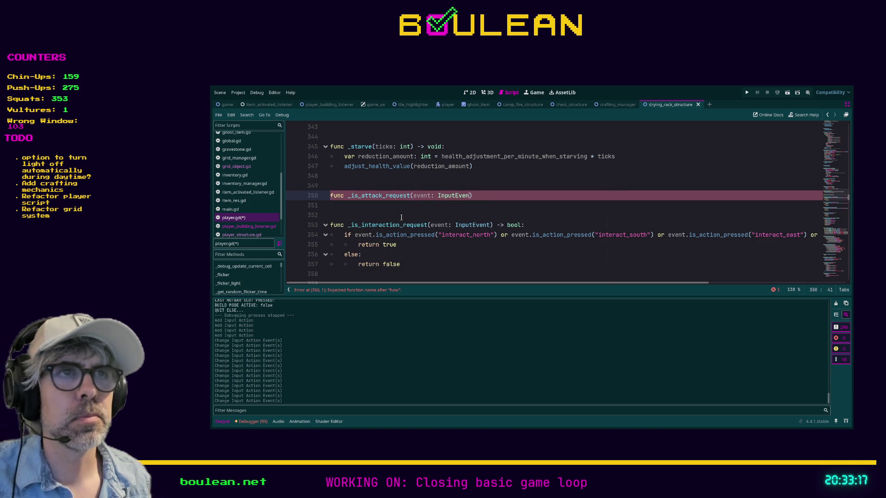
{"action": "type", "text": " -> bo"}
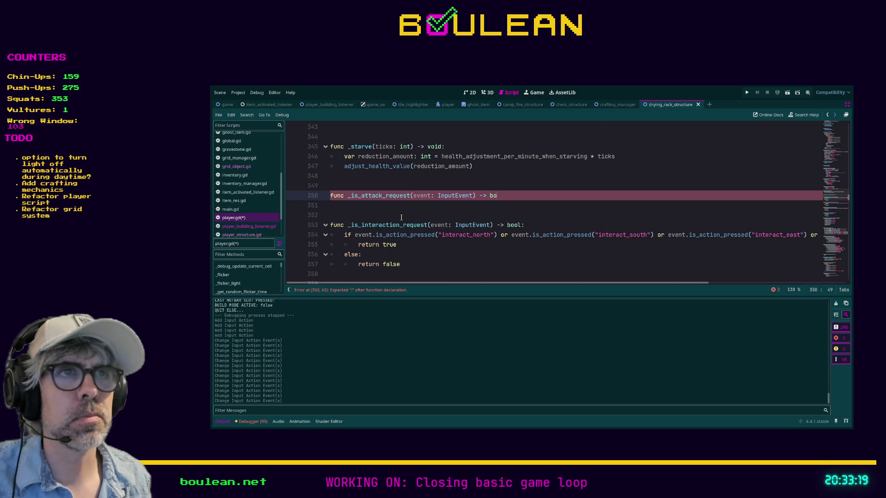
{"action": "type", "text": "o:"}
{"action": "key", "text": "Return"}
{"action": "type", "text": "event."}
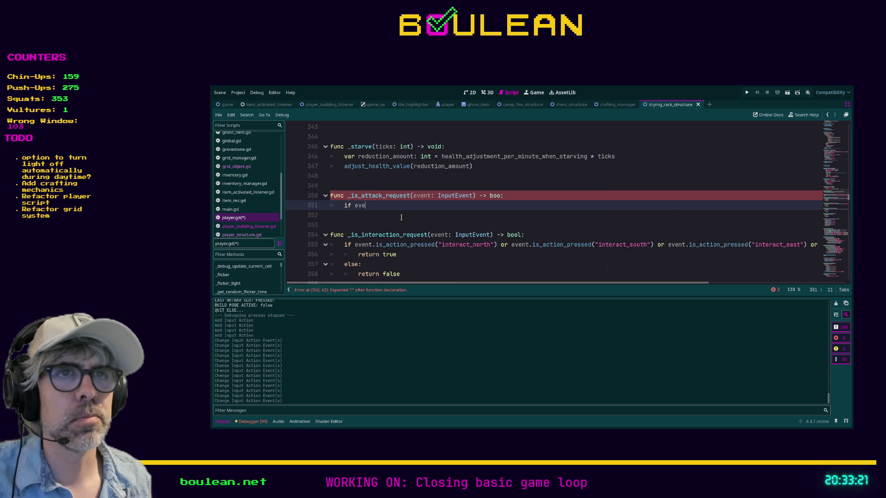
{"action": "type", "text": "is_acti"}
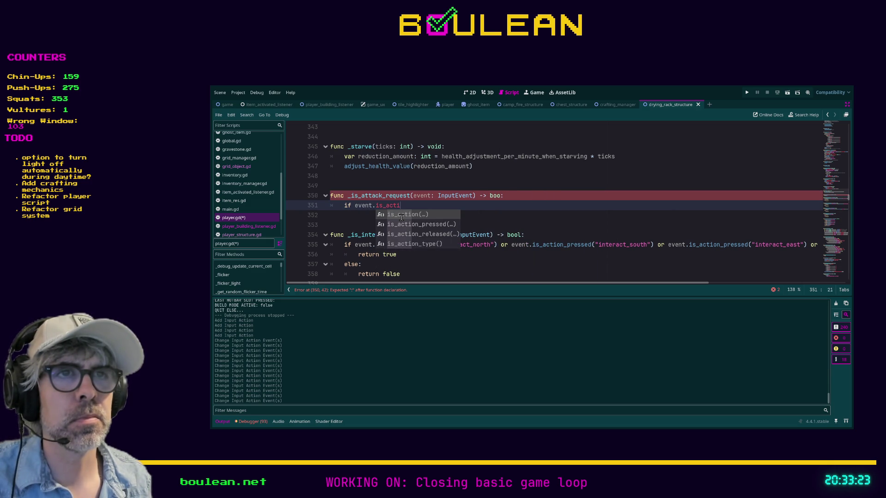
{"action": "type", "text": "on_pressed(\""}
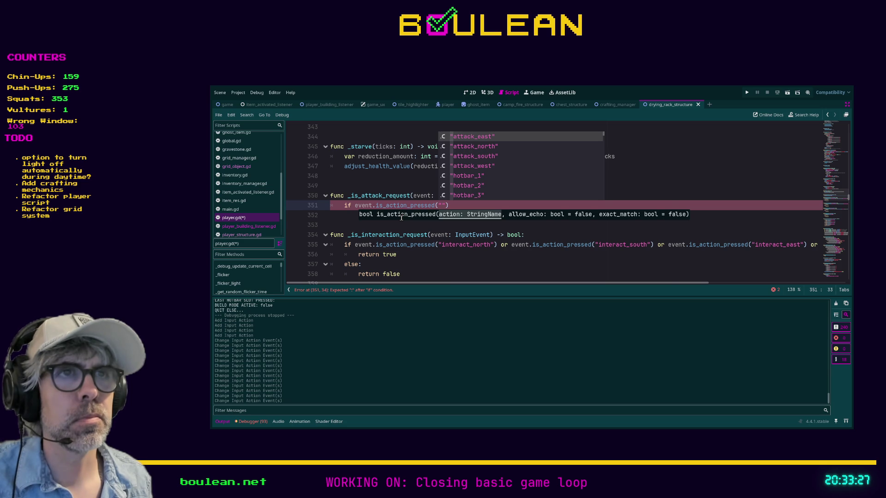
{"action": "key", "text": "Down"}
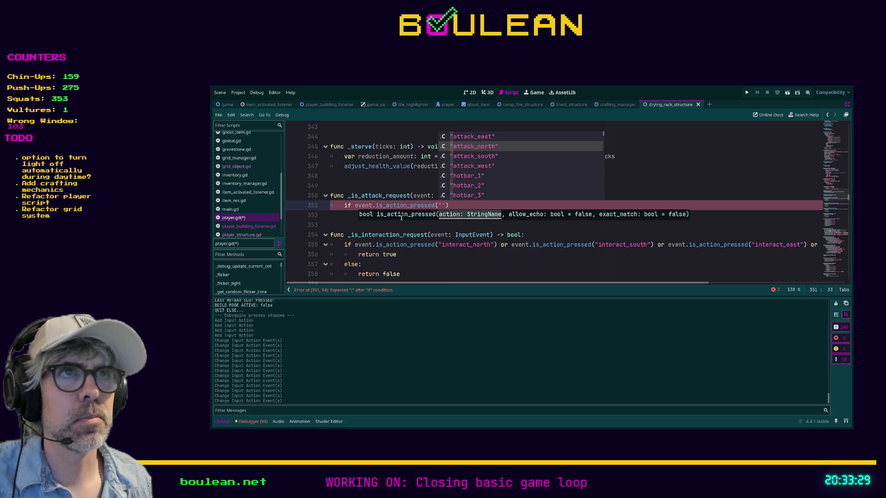
{"action": "key", "text": "Return"}
- Extend the condition with 'or' checks for attack_south and attack_east
{"action": "type", "text": ") or eve"}
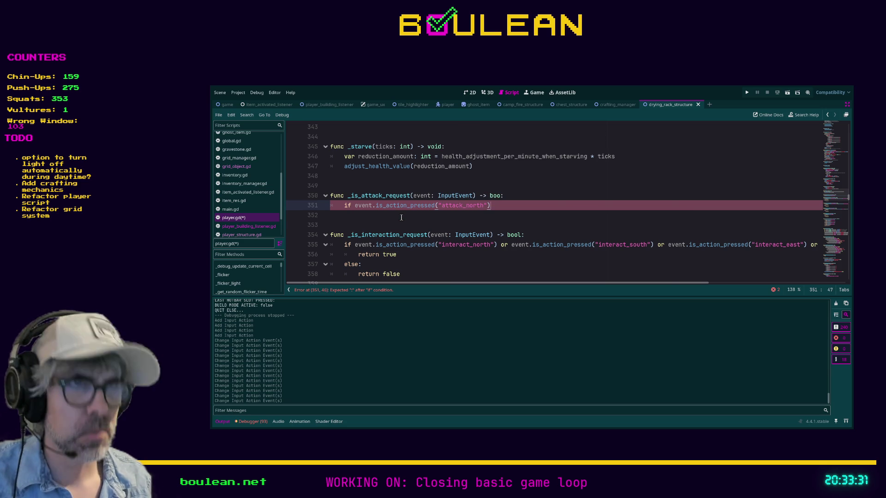
{"action": "type", "text": "nt.is_a"}
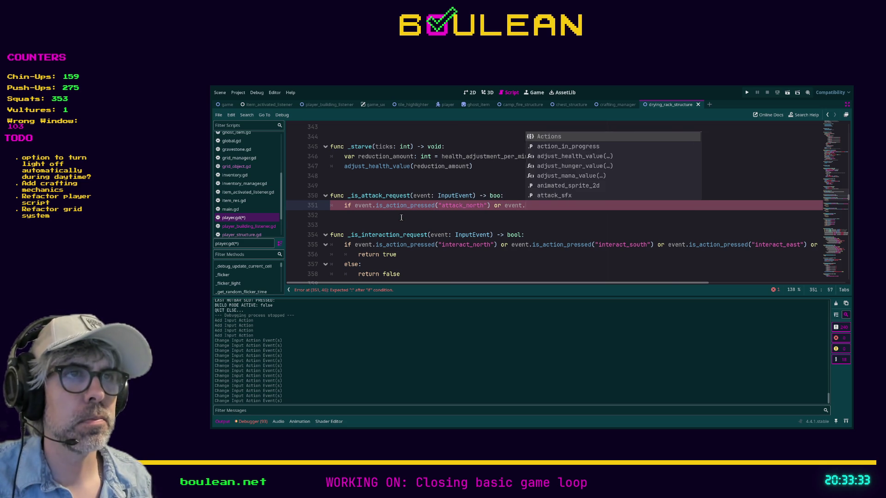
{"action": "type", "text": "ction_press"}
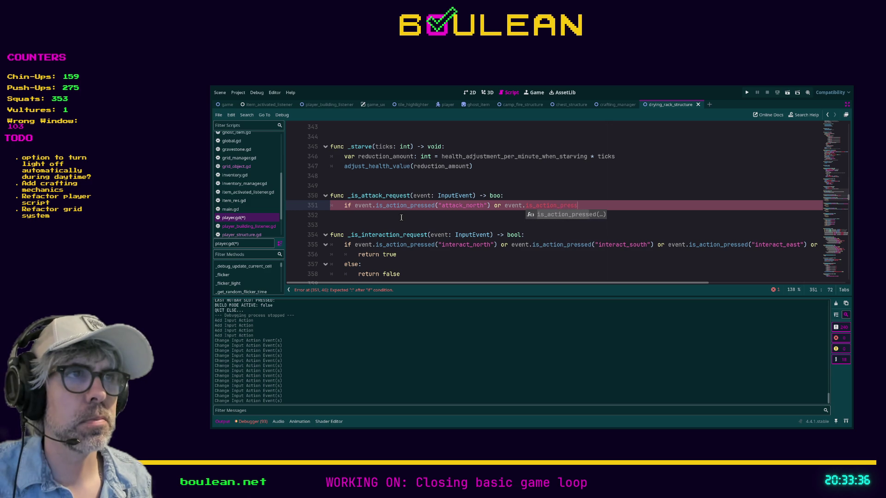
{"action": "key", "text": "Return"}
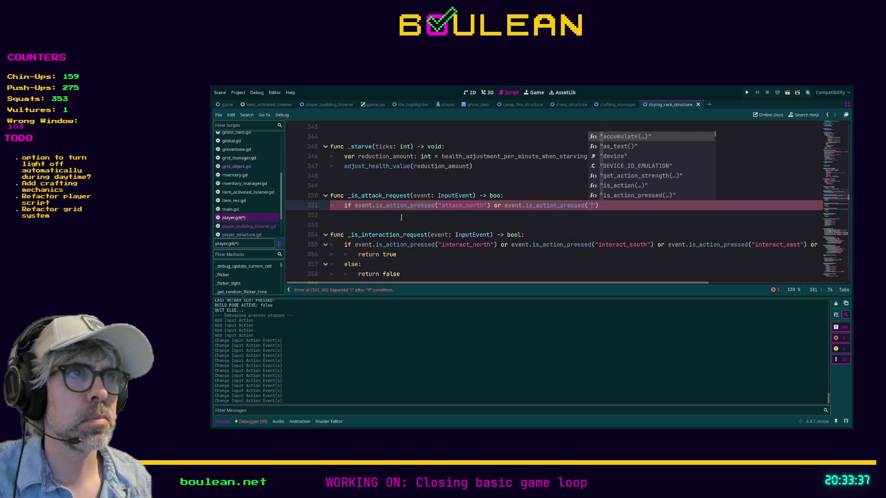
{"action": "type", "text": "\"attack"}
{"action": "key", "text": "Down"}
{"action": "key", "text": "Down"}
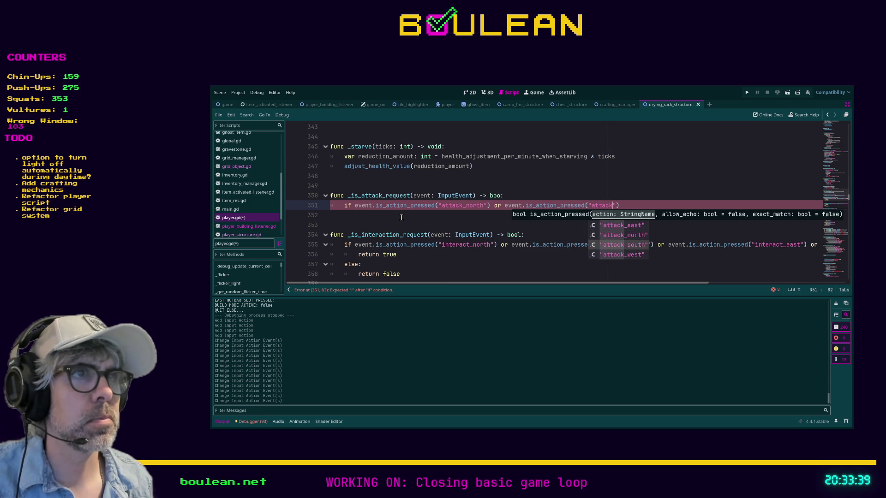
{"action": "key", "text": "Return"}
{"action": "type", "text": ") o"}
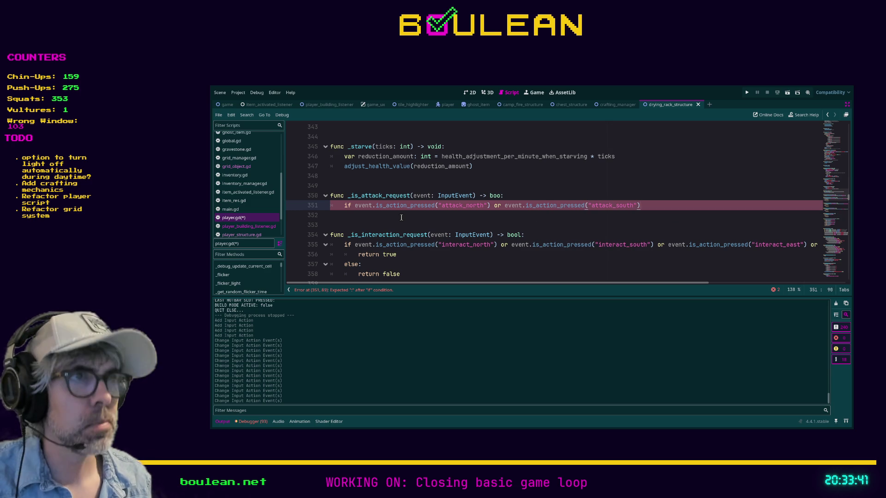
{"action": "type", "text": "r event.i"}
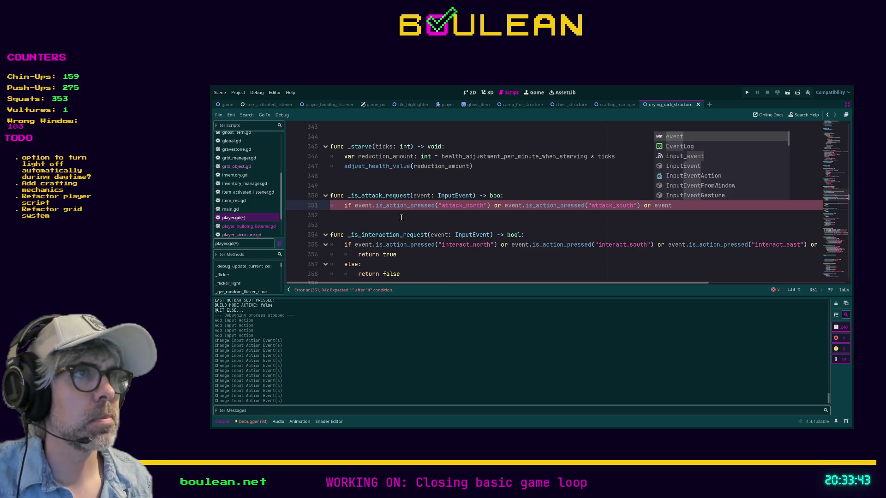
{"action": "type", "text": "s_act"}
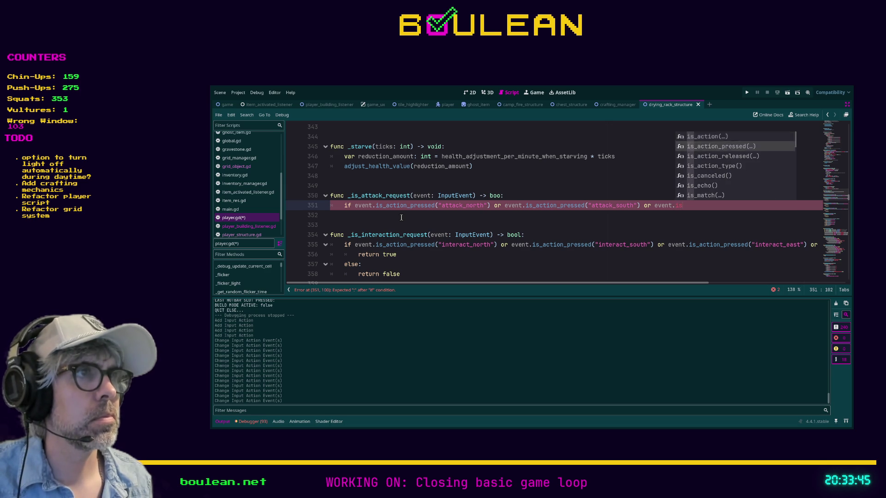
{"action": "key", "text": "Return"}
{"action": "type", "text": "\"attack"}
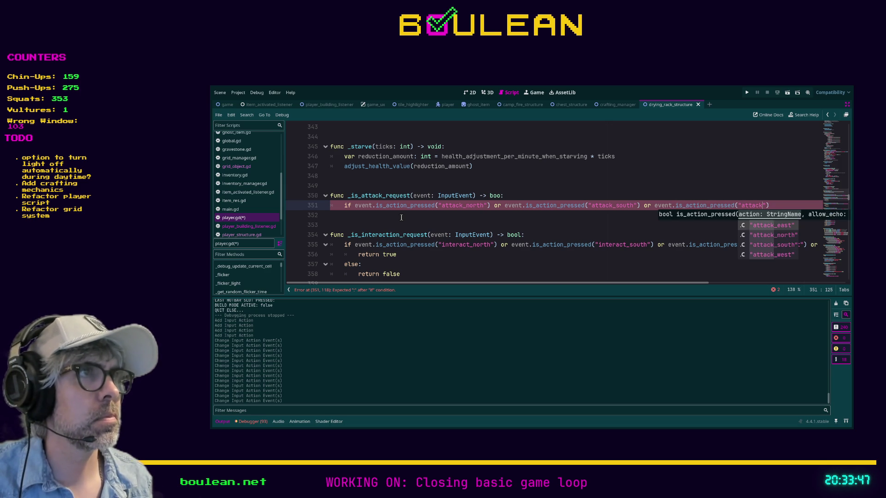
{"action": "key", "text": "Return"}
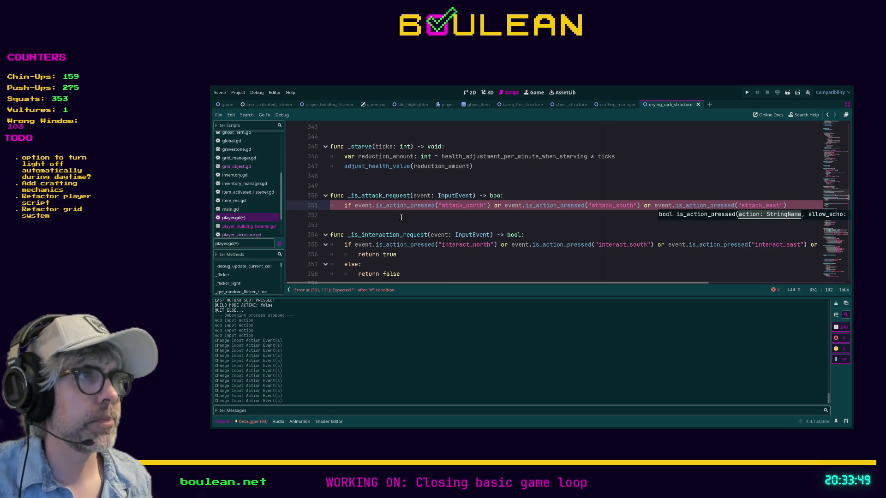
- Add an attack_west check to the condition and a placeholder 'pass' body
{"action": "type", "text": " or"}
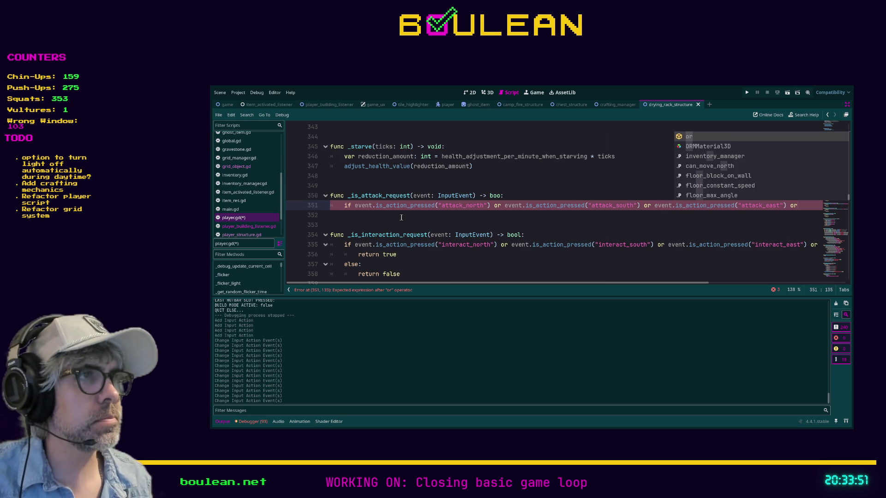
{"action": "key", "text": "Escape"}
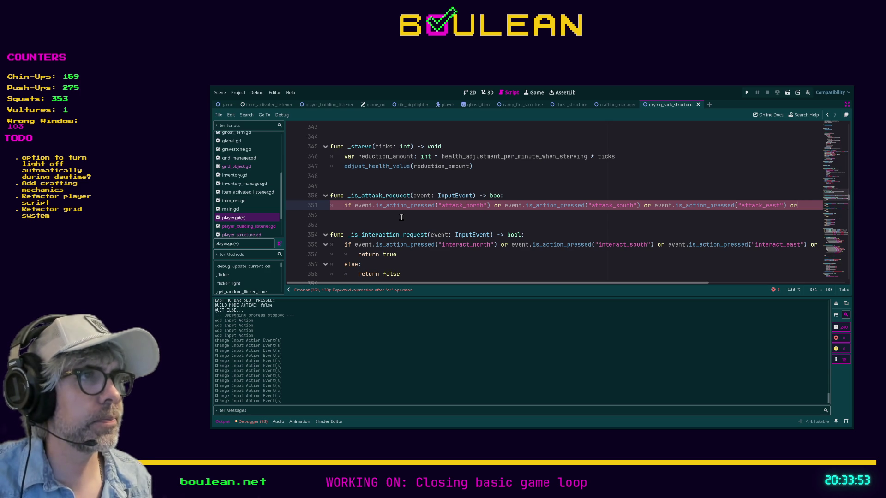
{"action": "type", "text": "event."}
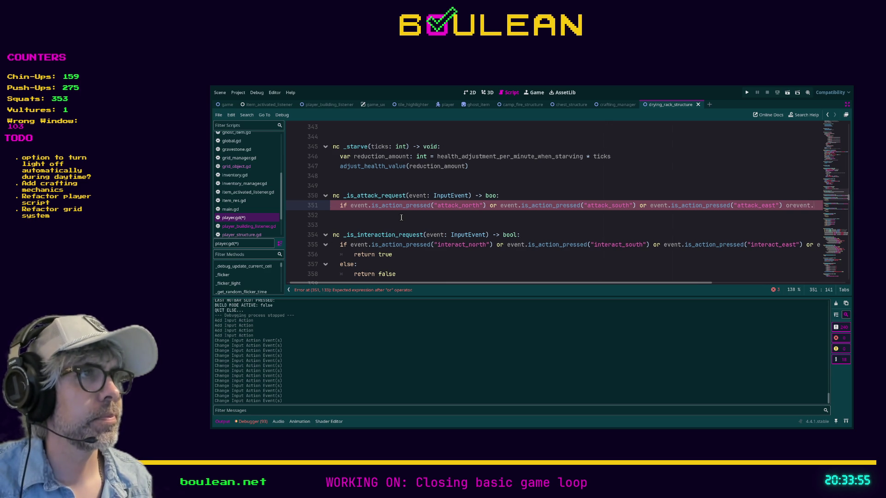
{"action": "key", "text": "BackSpace"}
{"action": "key", "text": "BackSpace"}
{"action": "key", "text": "BackSpace"}
{"action": "type", "text": "event.is"}
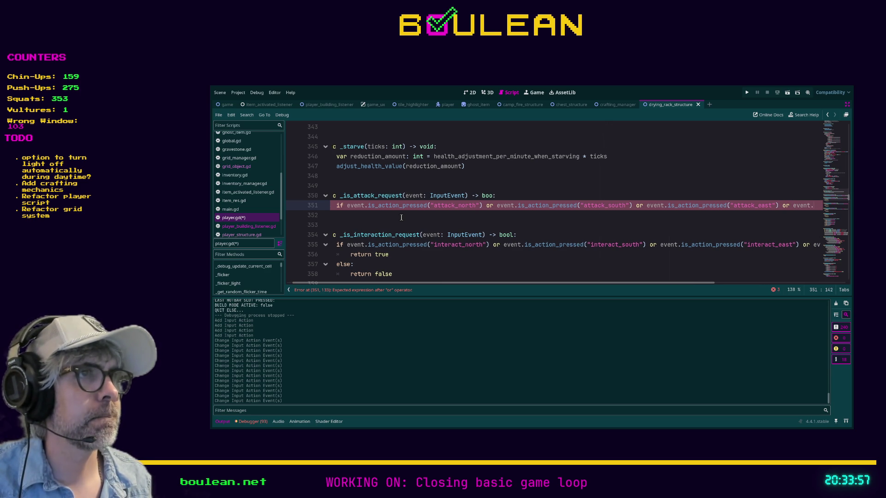
{"action": "type", "text": "_action_press"}
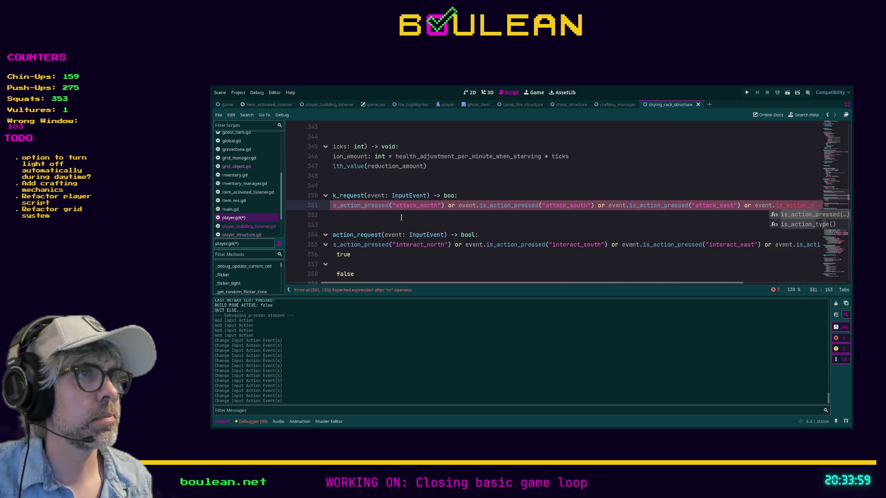
{"action": "type", "text": "ed(\"atta"}
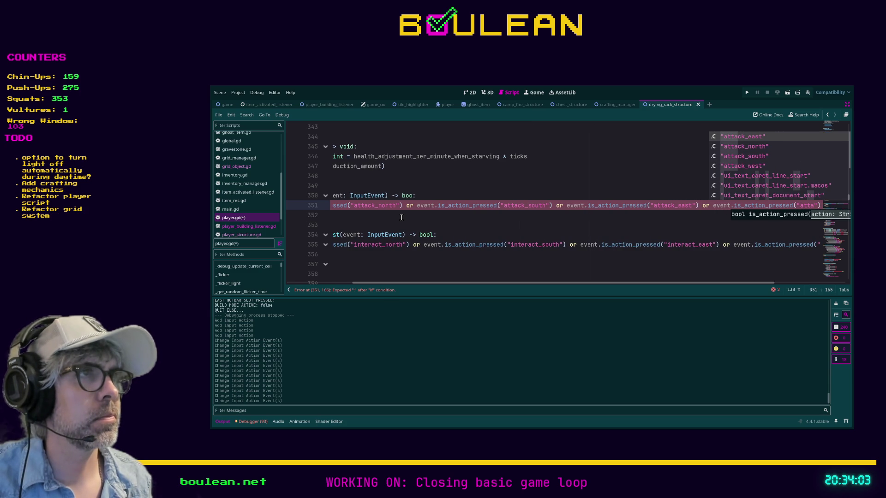
{"action": "key", "text": "Down"}
{"action": "key", "text": "Down"}
{"action": "key", "text": "Down"}
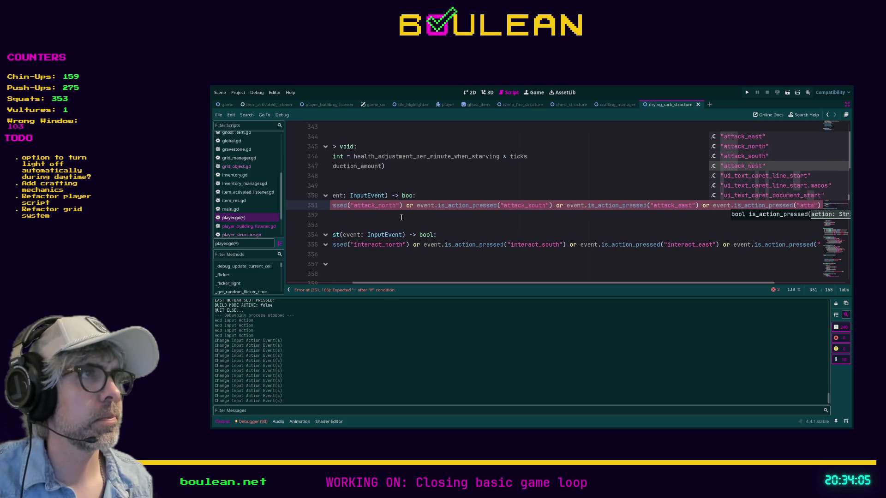
{"action": "key", "text": "Return"}
{"action": "key", "text": "Right"}
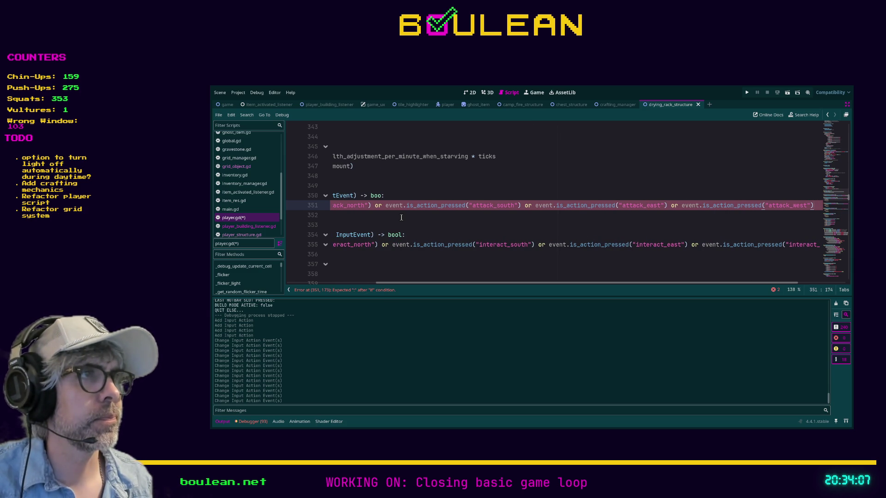
{"action": "left_click_drag", "start_coordinate": [627, 283], "coordinate": [675, 280]}
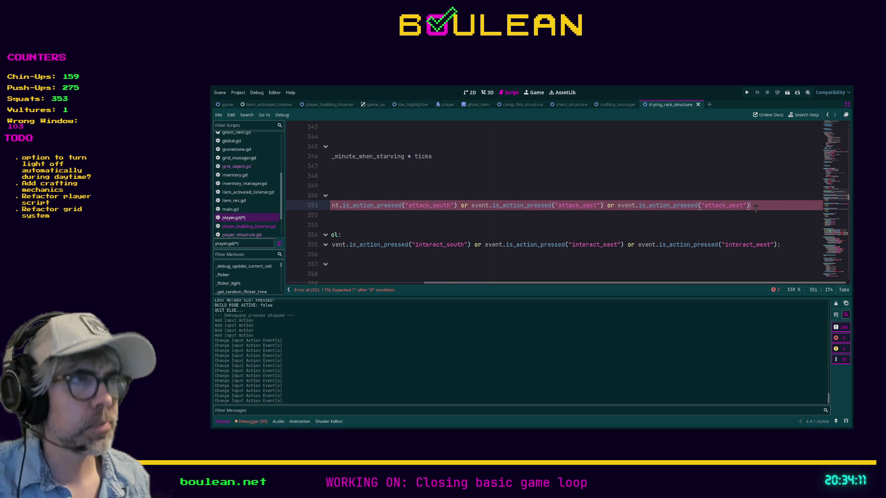
{"action": "type", "text": ":"}
{"action": "key", "text": "Return"}
{"action": "type", "text": "pass"}
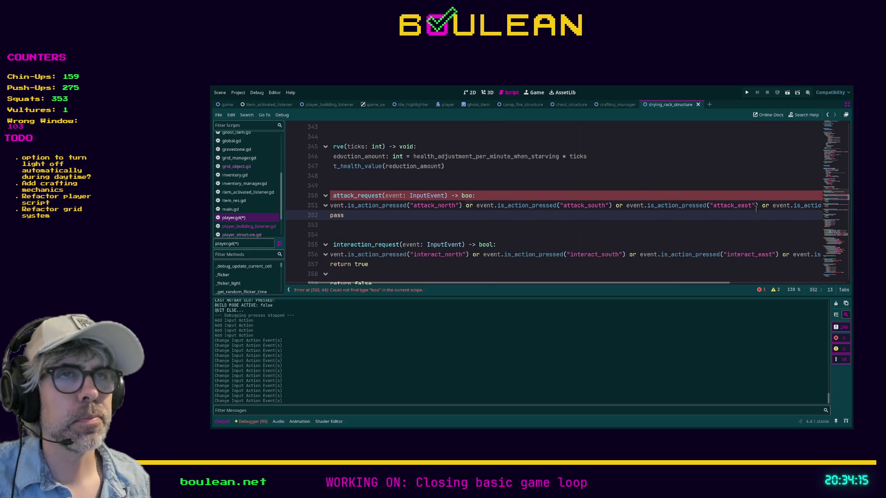
- Correct the return type from 'boo' to 'bool'
{"action": "key", "text": "Up"}
{"action": "key", "text": "Up"}
{"action": "key", "text": "Left"}
{"action": "key", "text": "Left"}
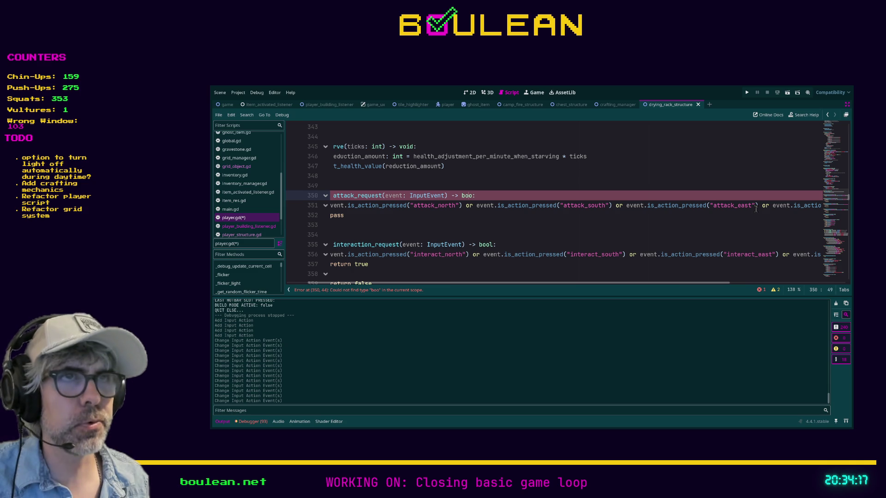
{"action": "type", "text": "l"}
{"action": "key", "text": "Escape"}
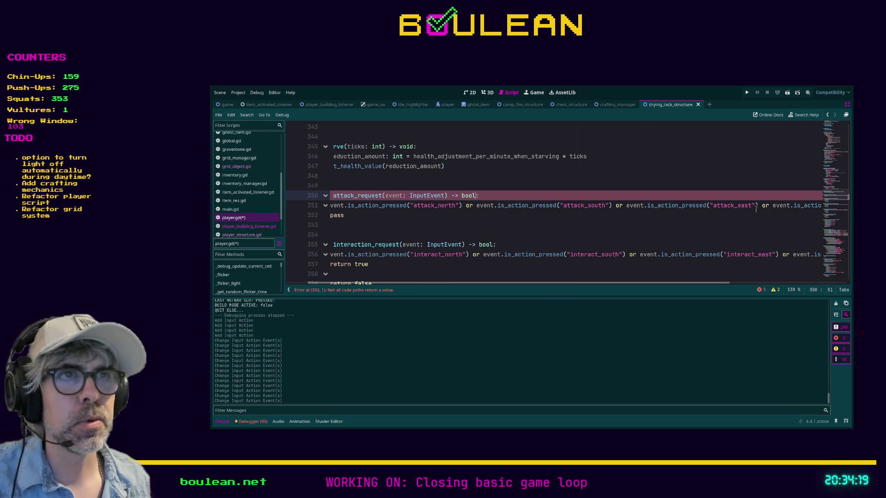
{"action": "key", "text": "Down"}
{"action": "key", "text": "Down"}
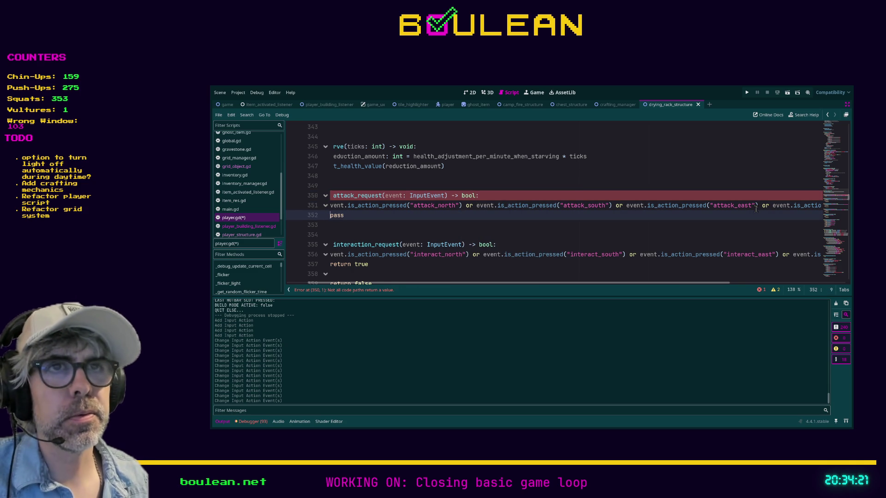
- Replace 'pass' with 'return true' and add an else branch returning false
{"action": "key", "text": "Home"}
{"action": "key", "text": "Home"}
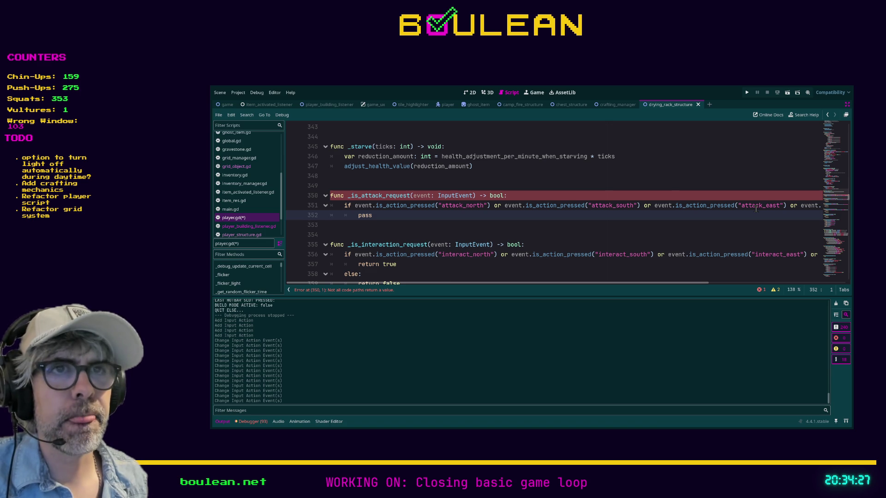
{"action": "key", "text": "shift+End"}
{"action": "key", "text": "BackSpace"}
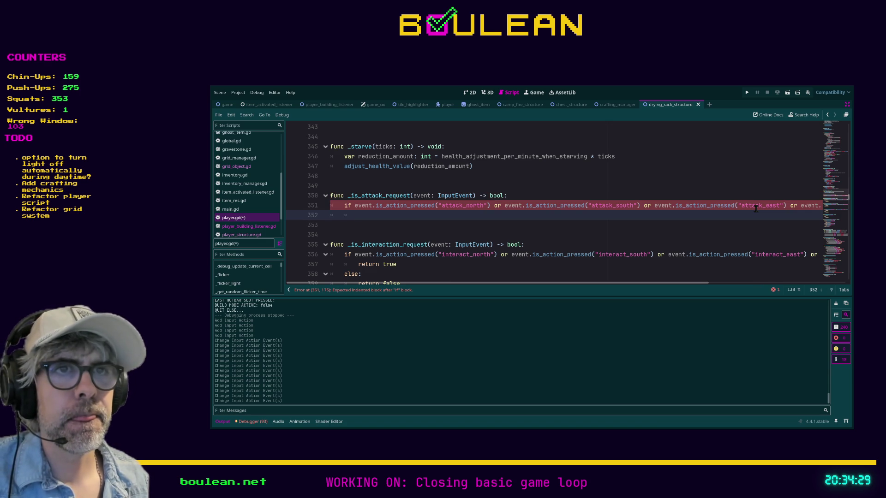
{"action": "type", "text": "return"}
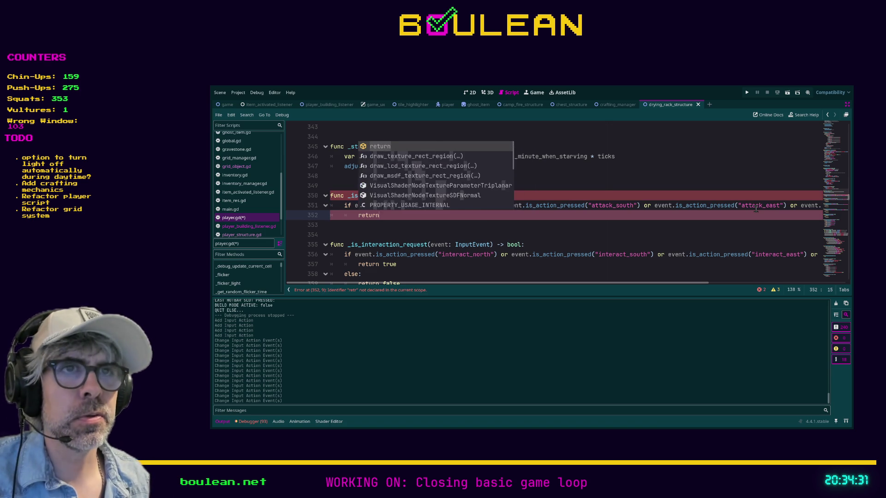
{"action": "type", "text": " true"}
{"action": "key", "text": "Return"}
{"action": "type", "text": "else:"}
{"action": "key", "text": "Return"}
{"action": "type", "text": "return false"}
- Save player.gd
{"action": "scroll", "coordinate": [607, 233], "scroll_direction": "down", "scroll_amount": 1}
{"action": "scroll", "coordinate": [607, 233], "scroll_direction": "down", "scroll_amount": 2}
{"action": "scroll", "coordinate": [606, 233], "scroll_direction": "up", "scroll_amount": 2}
{"action": "left_click", "coordinate": [602, 227]}
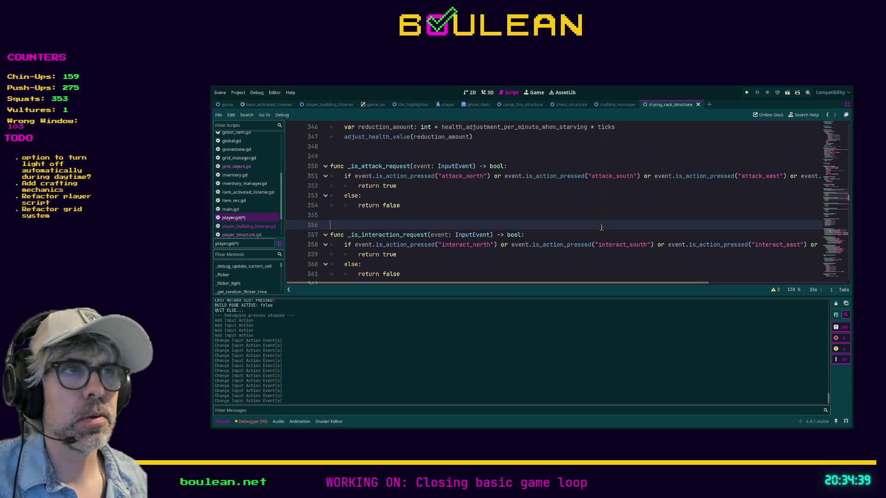
{"action": "key", "text": "ctrl+s"}
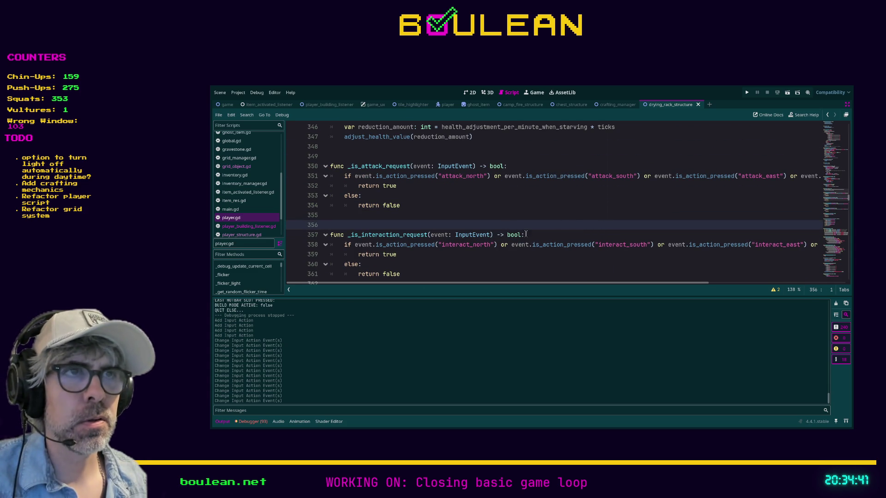
- Bookmark the _is_interaction_request line and, via a '_input' search, the func _input line
{"action": "left_click", "coordinate": [528, 235]}
{"action": "key", "text": "ctrl+alt+b"}
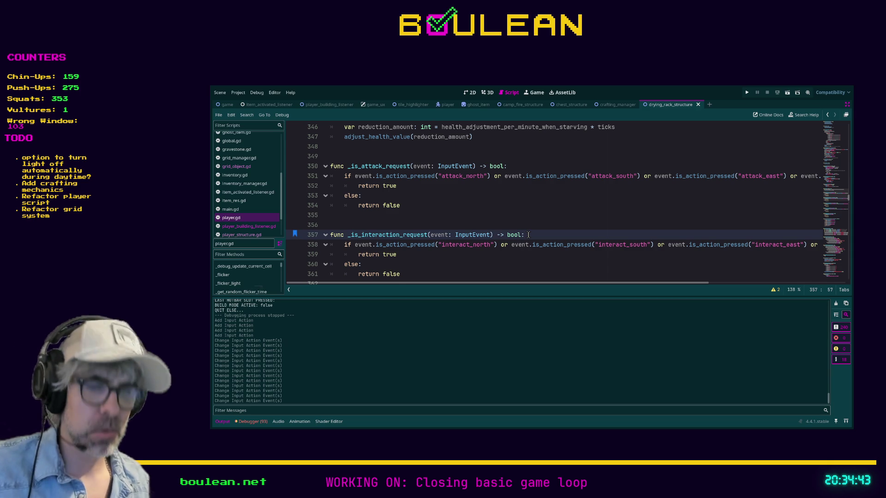
{"action": "key", "text": "ctrl+f"}
{"action": "type", "text": "_input"}
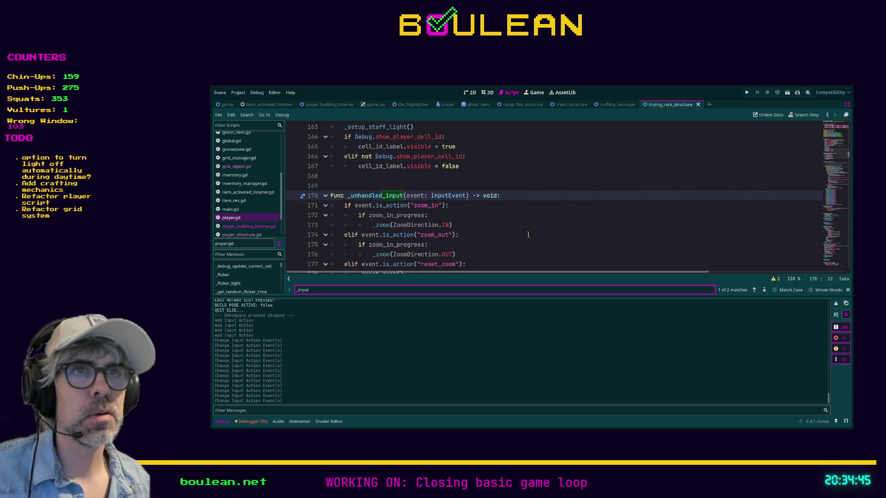
{"action": "key", "text": "Return"}
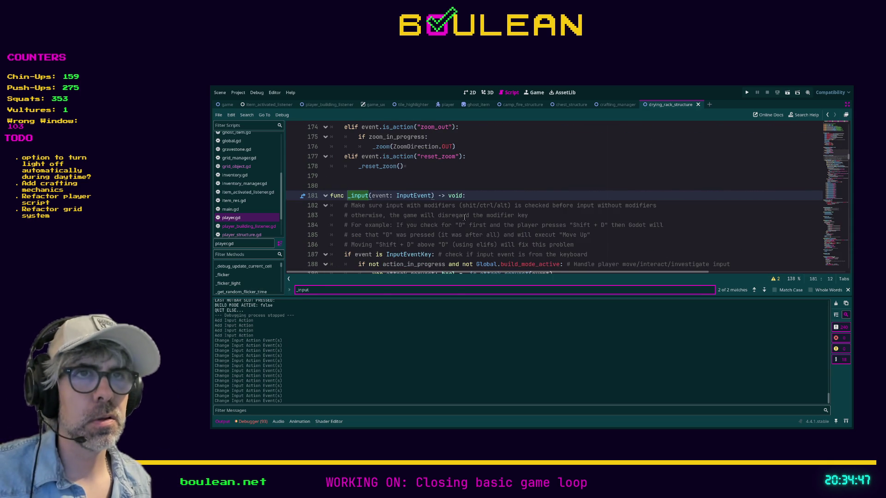
{"action": "scroll", "coordinate": [463, 215], "scroll_direction": "down", "scroll_amount": 5}
{"action": "scroll", "coordinate": [462, 215], "scroll_direction": "up", "scroll_amount": 5}
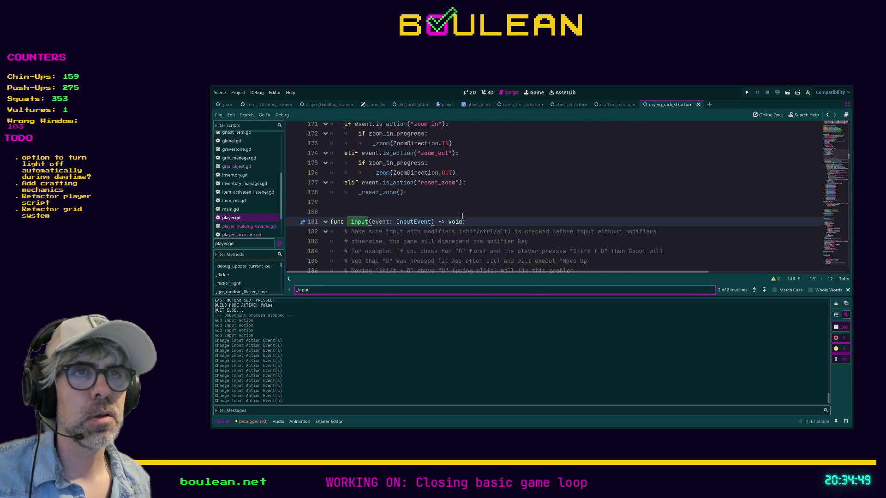
{"action": "scroll", "coordinate": [415, 210], "scroll_direction": "down", "scroll_amount": 4}
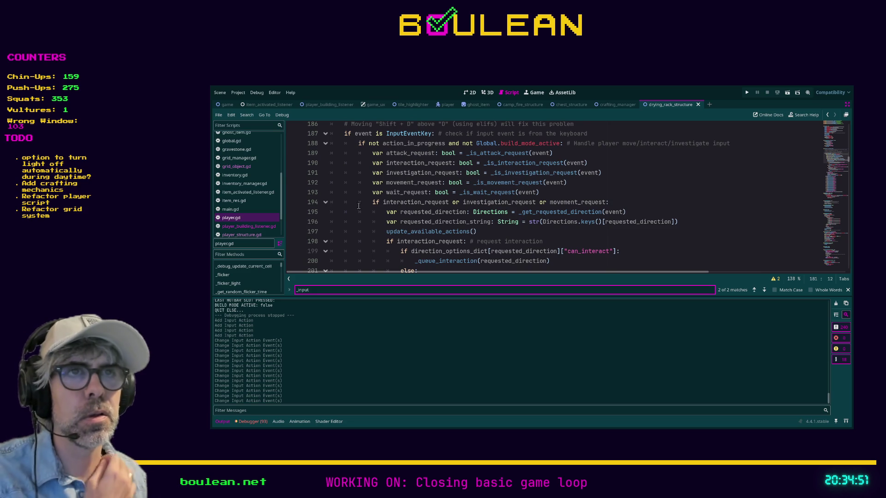
{"action": "scroll", "coordinate": [360, 203], "scroll_direction": "up", "scroll_amount": 3}
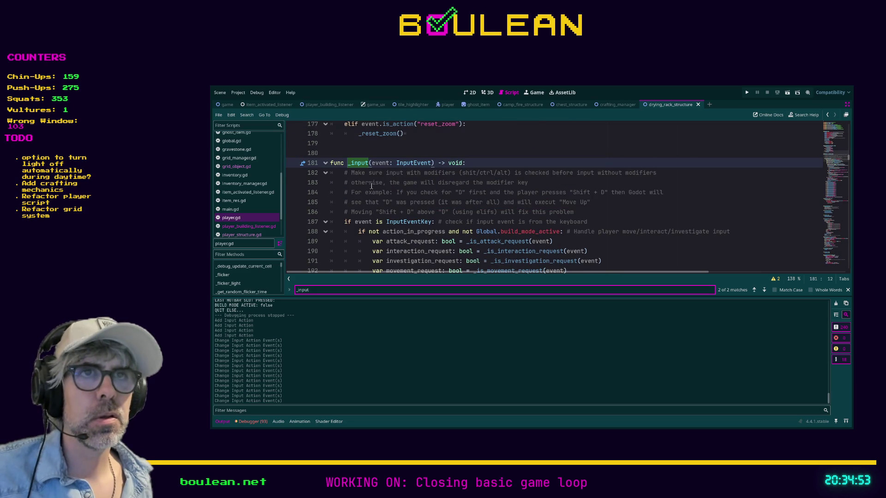
{"action": "left_click", "coordinate": [535, 165]}
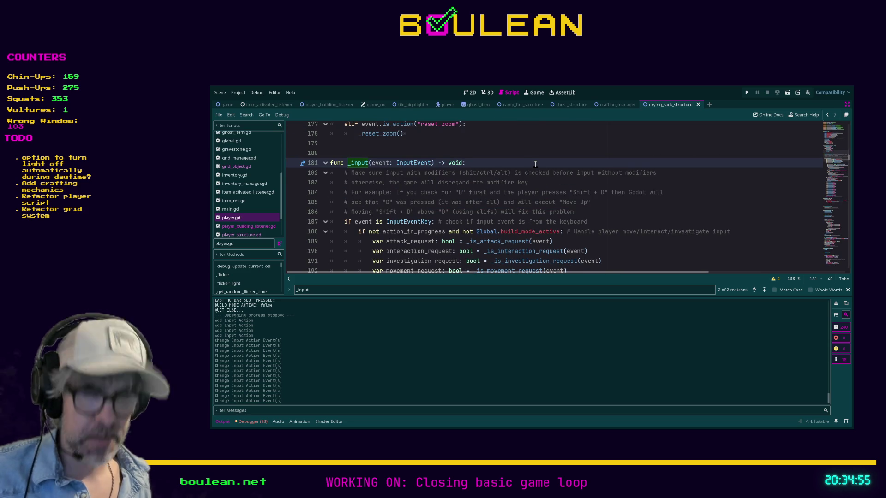
{"action": "key", "text": "ctrl+alt+b"}
- Insert 'attack_request or' at the start of the combined request if-condition on line 194
{"action": "key", "text": "ctrl+f"}
{"action": "type", "text": "unhandled"}
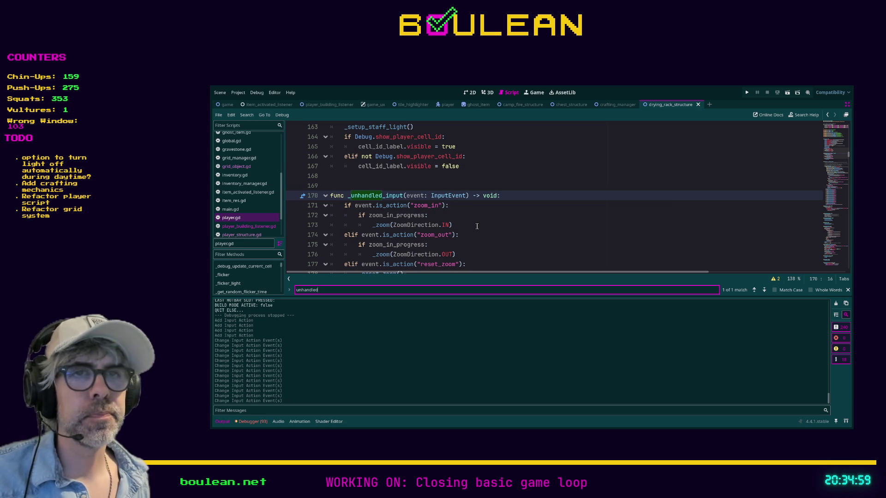
{"action": "key", "text": "ctrl+a"}
{"action": "type", "text": "_"}
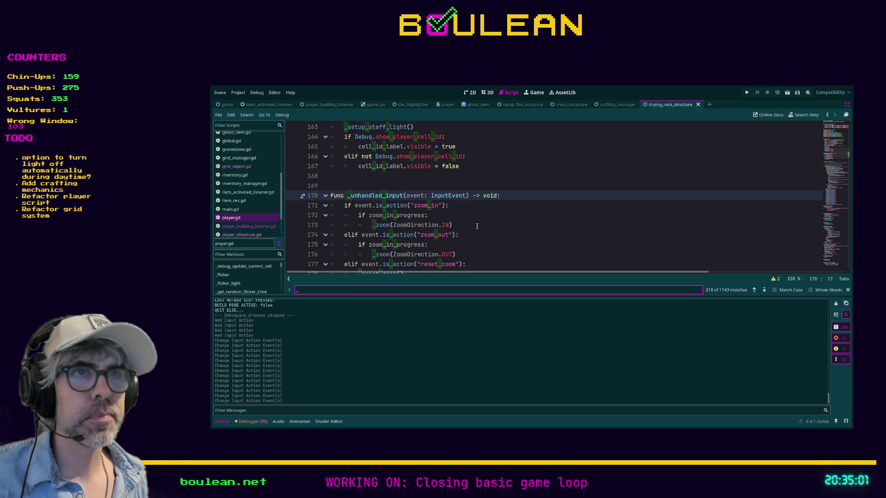
{"action": "type", "text": "input"}
{"action": "key", "text": "Return"}
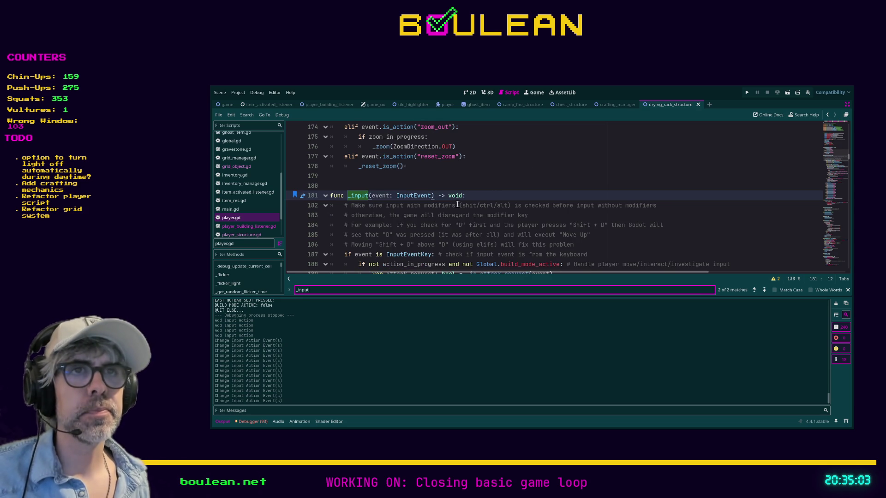
{"action": "scroll", "coordinate": [459, 199], "scroll_direction": "down", "scroll_amount": 2}
{"action": "scroll", "coordinate": [460, 199], "scroll_direction": "down", "scroll_amount": 2}
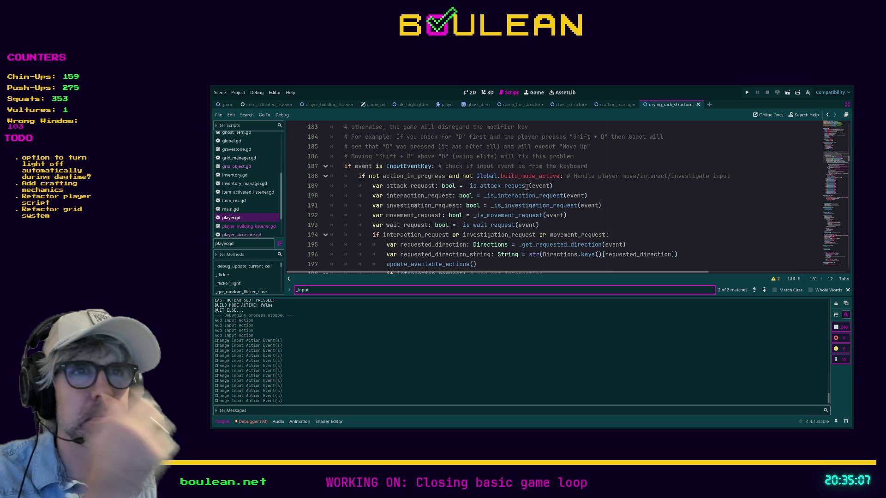
{"action": "scroll", "coordinate": [536, 186], "scroll_direction": "down", "scroll_amount": 2}
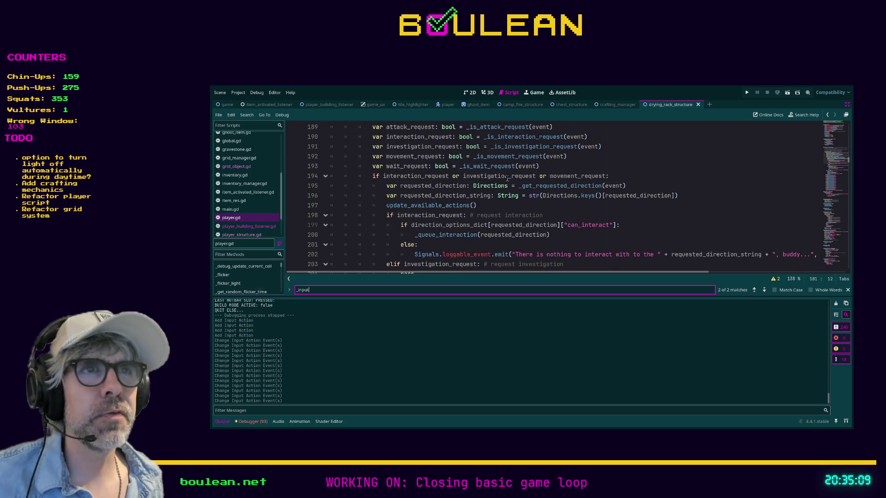
{"action": "left_click", "coordinate": [603, 179]}
{"action": "left_click", "coordinate": [384, 176]}
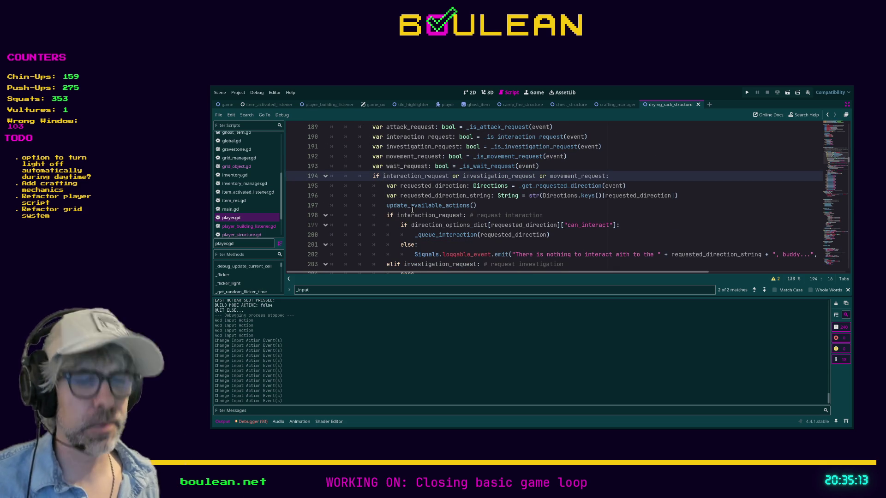
{"action": "type", "text": "attack_req"}
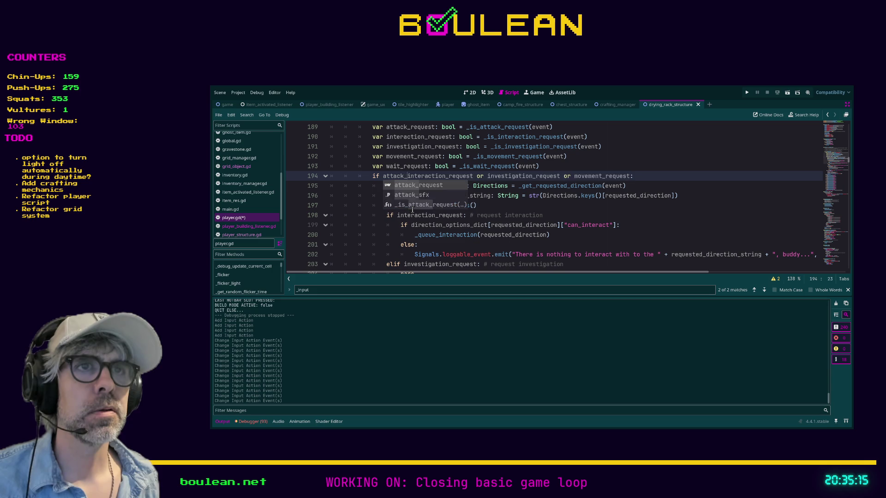
{"action": "type", "text": "uest or"}
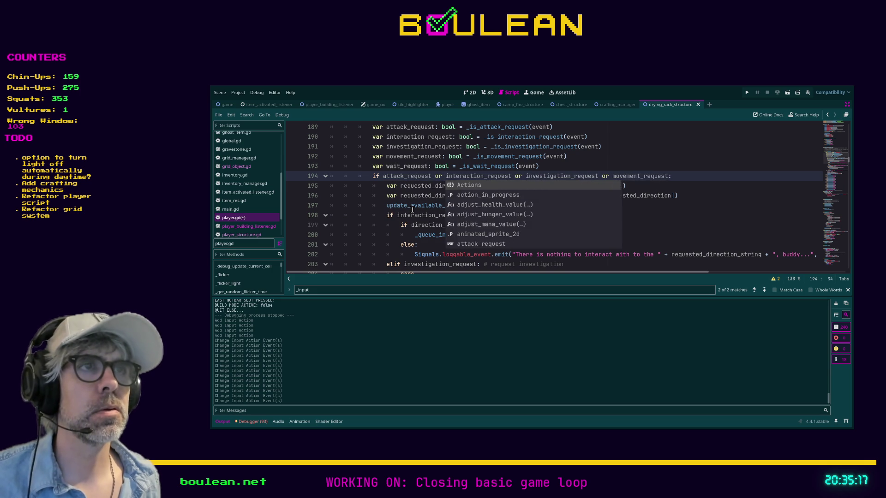
{"action": "left_click", "coordinate": [670, 216]}
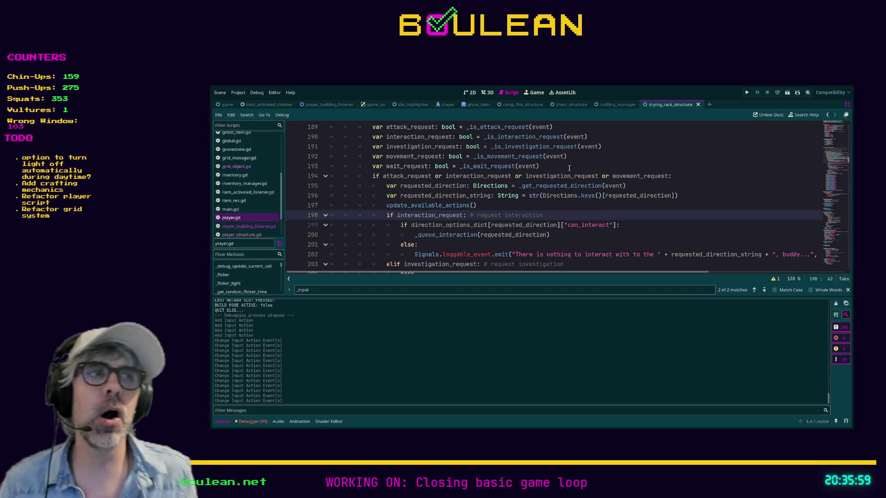
- Jump from the _is_interaction_request call on line 190 to its definition
{"action": "scroll", "coordinate": [563, 194], "scroll_direction": "up", "scroll_amount": 3}
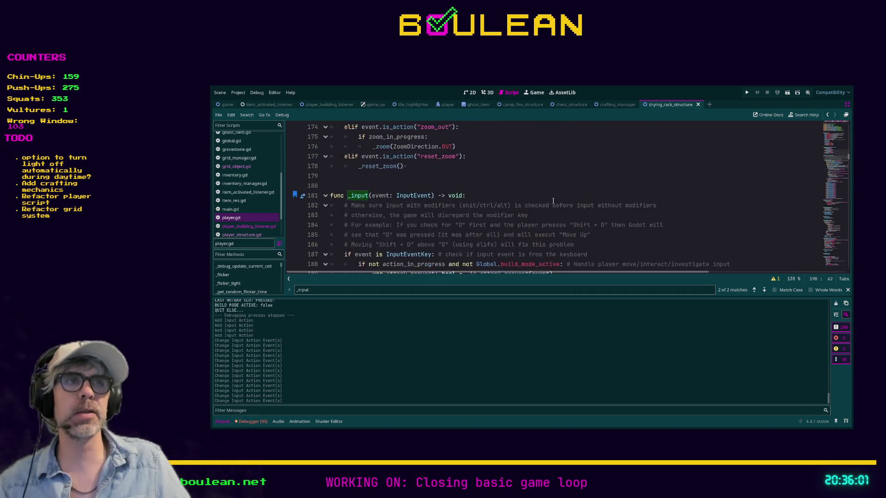
{"action": "scroll", "coordinate": [553, 201], "scroll_direction": "down", "scroll_amount": 3}
{"action": "scroll", "coordinate": [531, 198], "scroll_direction": "up", "scroll_amount": 2}
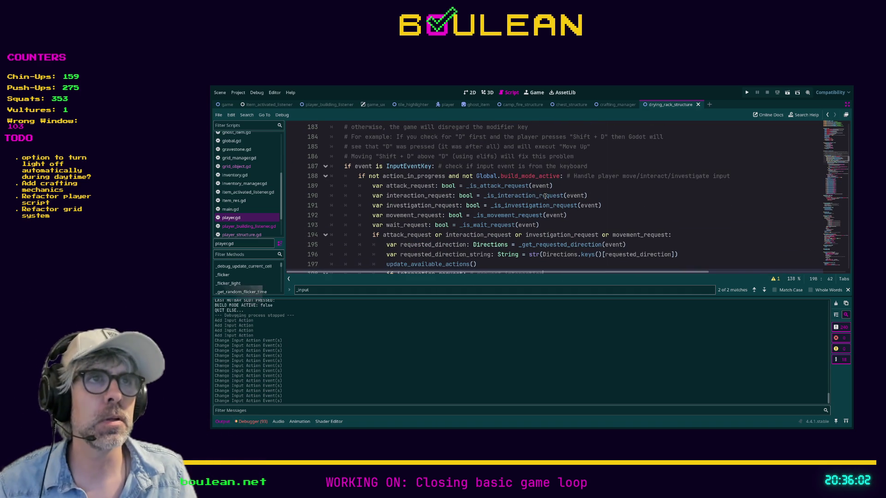
{"action": "left_click", "coordinate": [509, 195]}
{"action": "left_click", "coordinate": [510, 196], "text": "ctrl"}
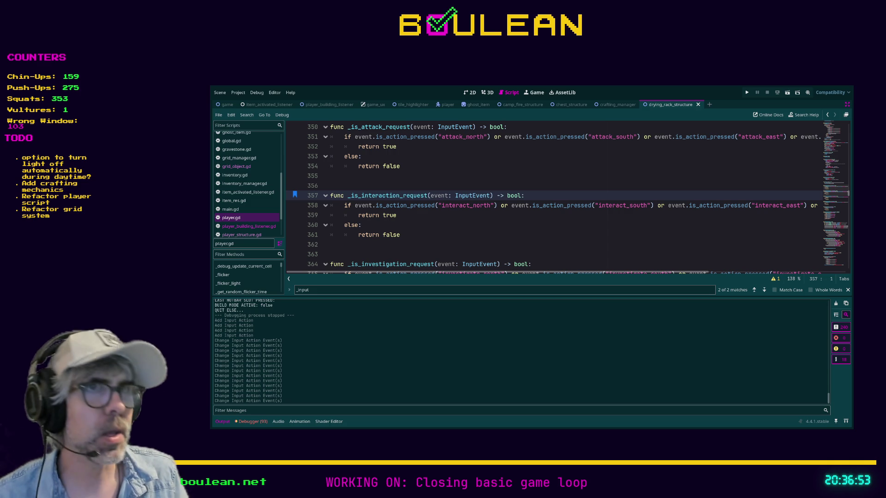
- Break the interaction condition after interact_north onto an indented continuation line
{"action": "left_click", "coordinate": [526, 206]}
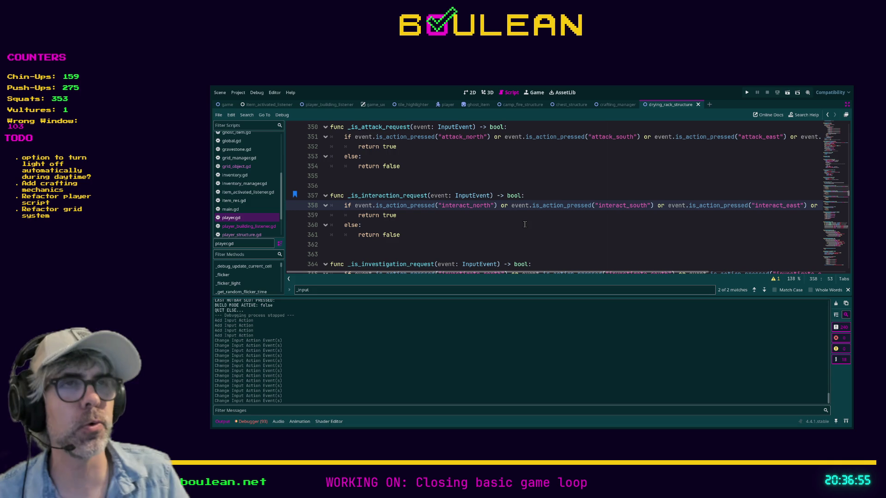
{"action": "key", "text": "Return"}
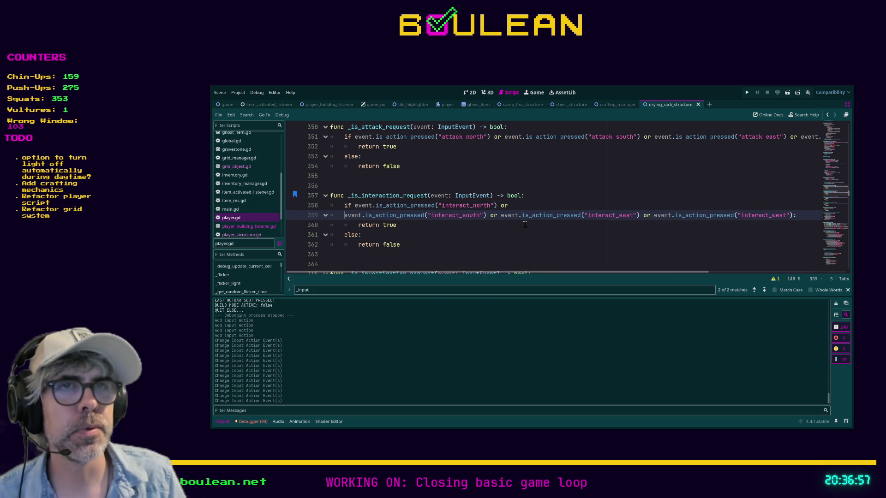
{"action": "key", "text": "Tab"}
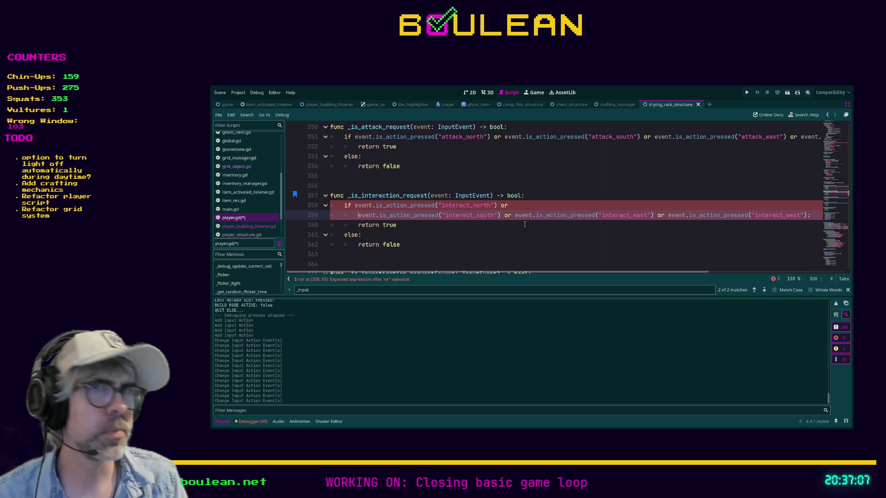
{"action": "key", "text": "Down"}
{"action": "key", "text": "Tab"}
{"action": "key", "text": "BackSpace"}
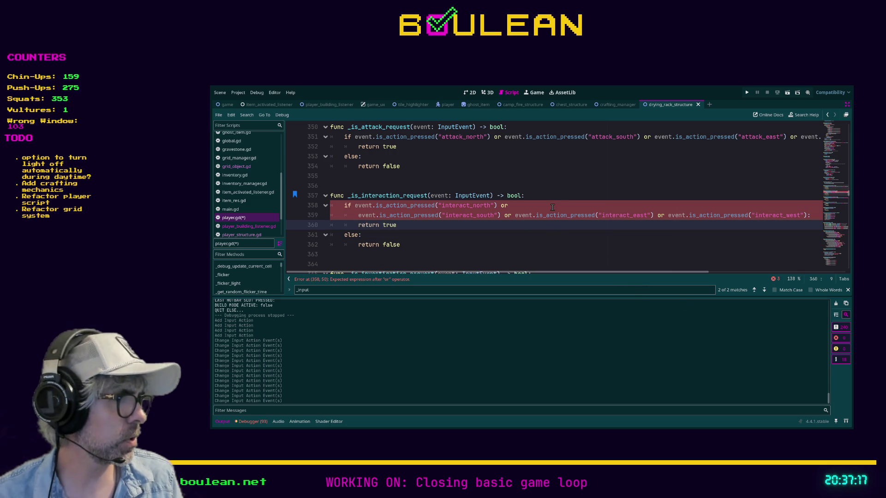
{"action": "key", "text": "ctrl+z"}
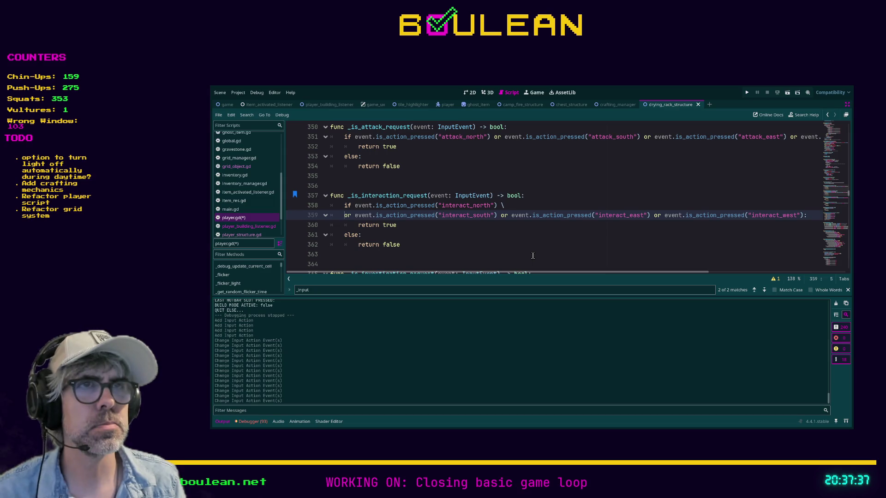
- End the interact_south line with a backslash so interact_east continues below it
{"action": "left_click", "coordinate": [500, 215]}
{"action": "key", "text": "BackSpace"}
{"action": "key", "text": "Return"}
{"action": "type", "text": "\\"}
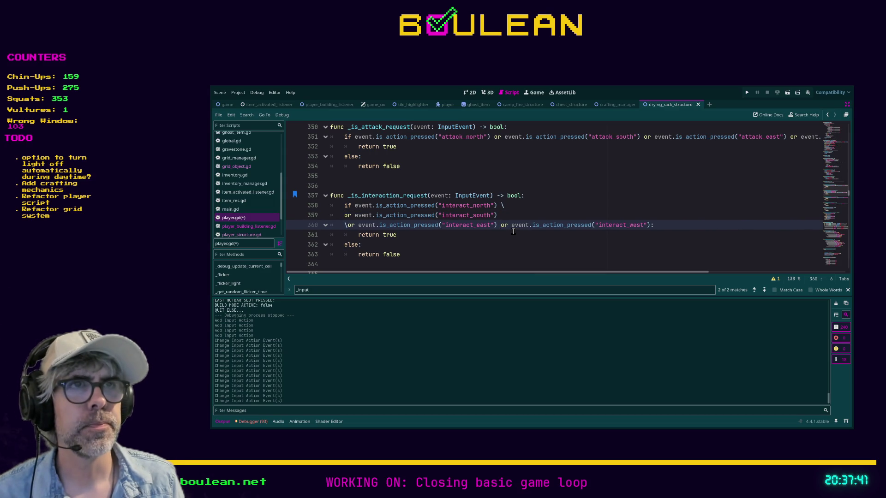
{"action": "key", "text": "BackSpace"}
{"action": "key", "text": "Up"}
{"action": "key", "text": "End"}
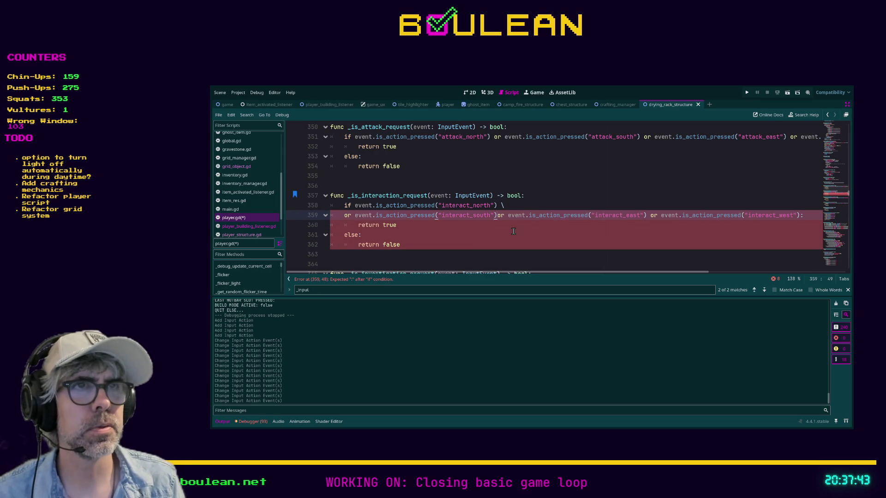
{"action": "type", "text": "\\"}
{"action": "key", "text": "Down"}
{"action": "key", "text": "Home"}
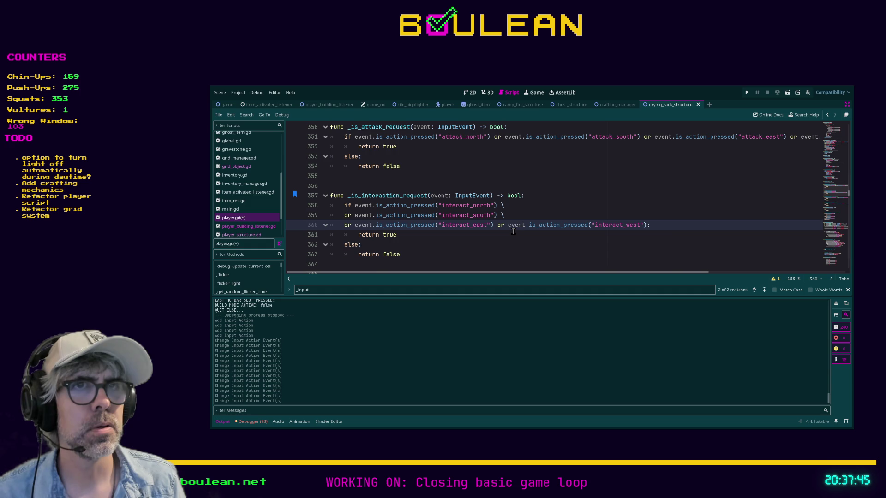
- Add a backslash after interact_east and move the interact_west check to its own line
{"action": "left_click", "coordinate": [508, 225]}
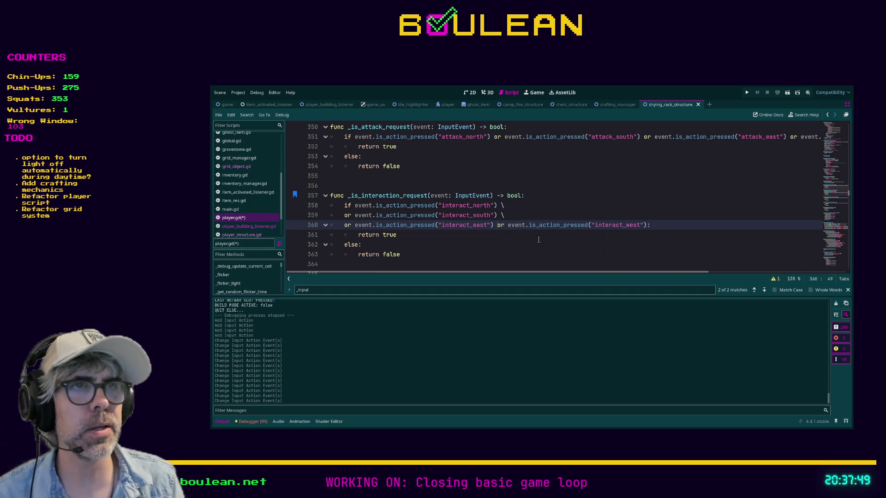
{"action": "key", "text": "Left"}
{"action": "key", "text": "Left"}
{"action": "key", "text": "Left"}
{"action": "type", "text": "\\"}
{"action": "key", "text": "Return"}
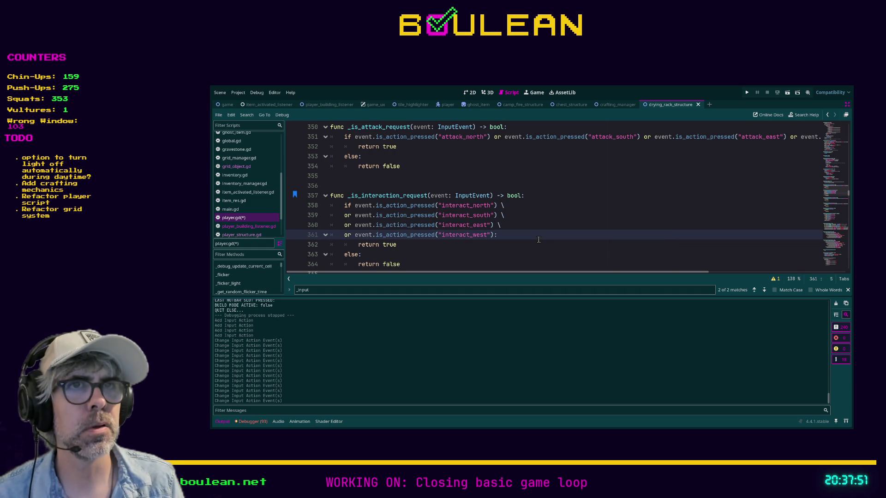
{"action": "key", "text": "Up"}
{"action": "key", "text": "Up"}
{"action": "key", "text": "End"}
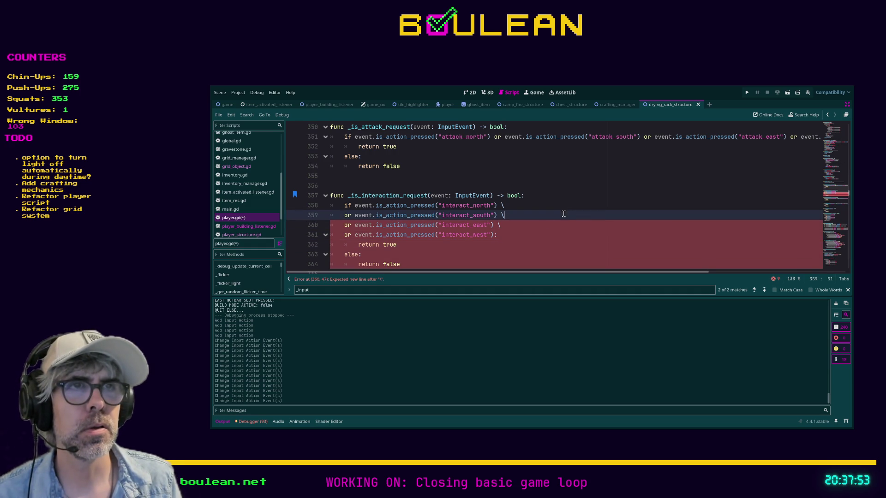
- Clean up the interact_west line and the return true line so the four-line condition is error-free
{"action": "left_click", "coordinate": [512, 234]}
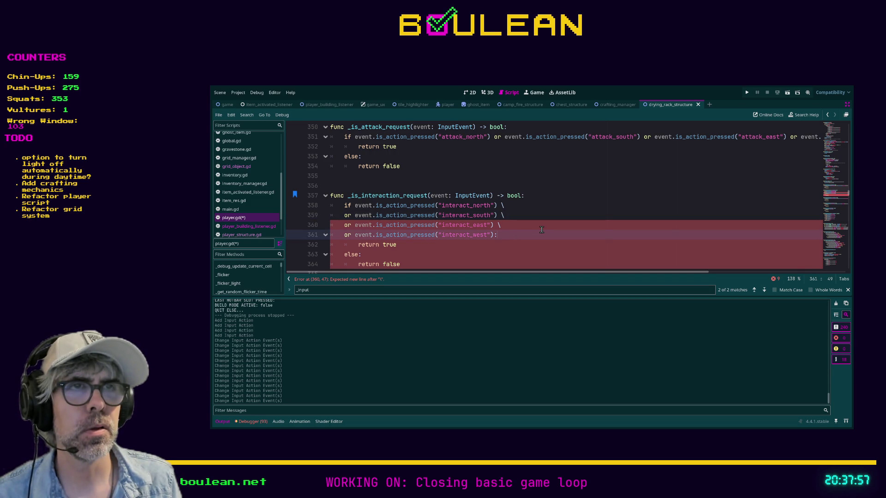
{"action": "left_click", "coordinate": [342, 237]}
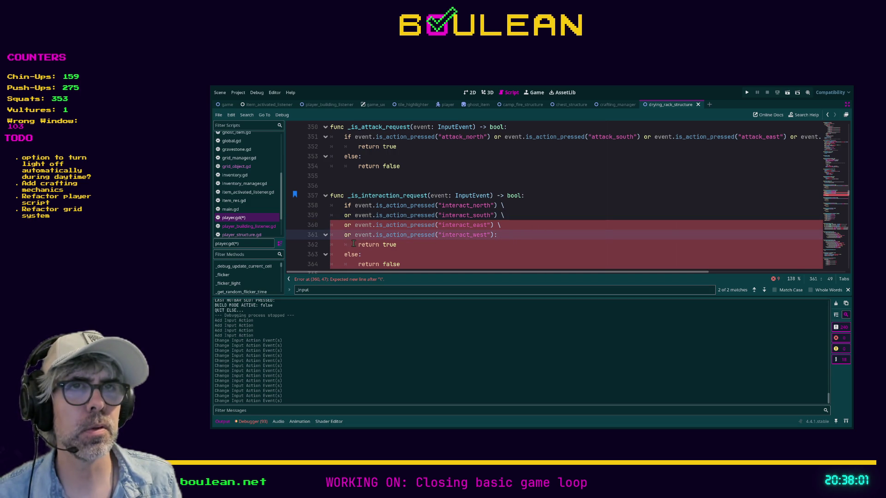
{"action": "left_click", "coordinate": [358, 244]}
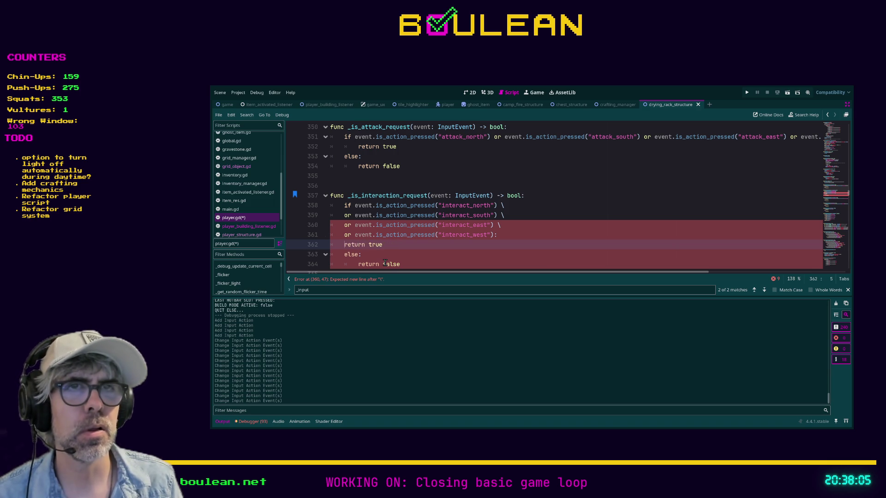
{"action": "key", "text": "Up"}
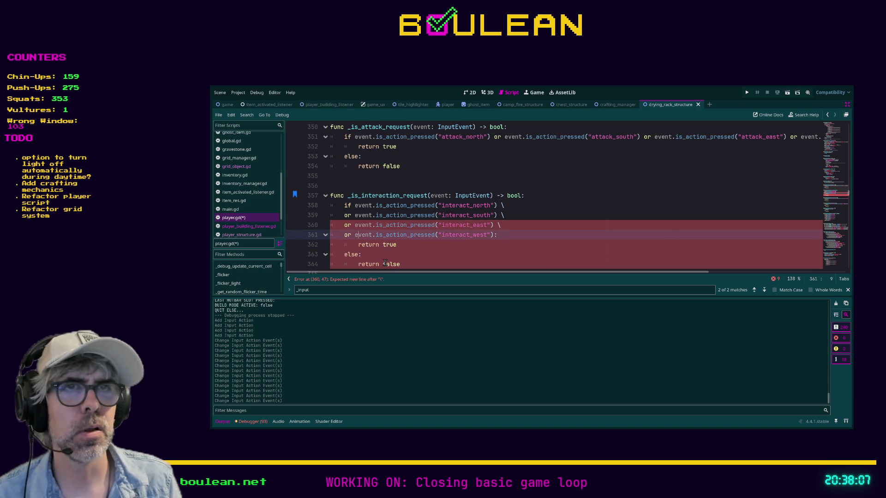
{"action": "type", "text": " \\"}
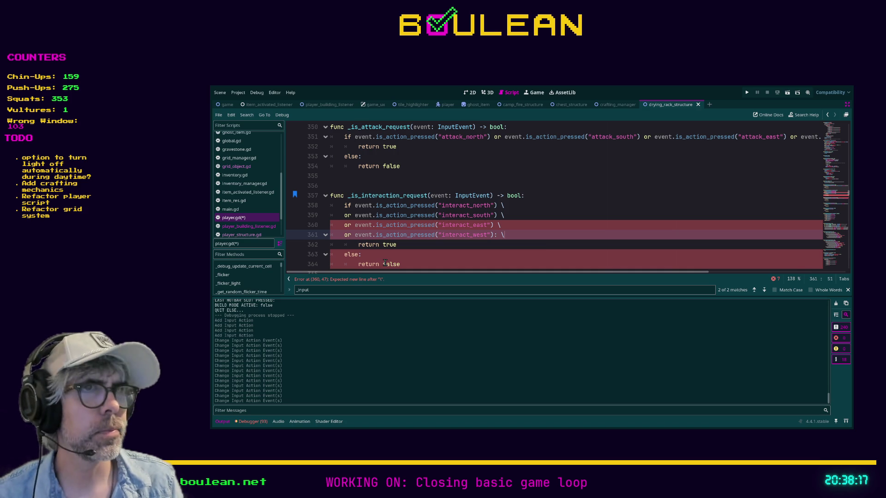
{"action": "key", "text": "BackSpace"}
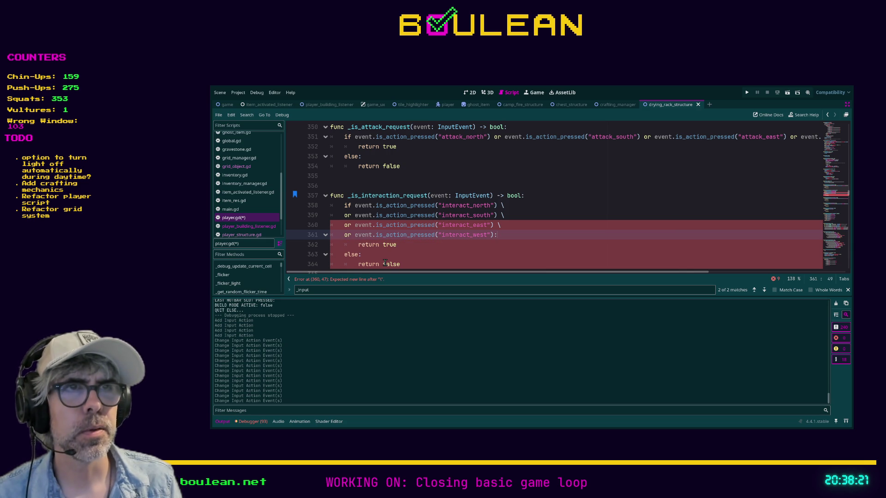
{"action": "key", "text": "BackSpace"}
{"action": "key", "text": "BackSpace"}
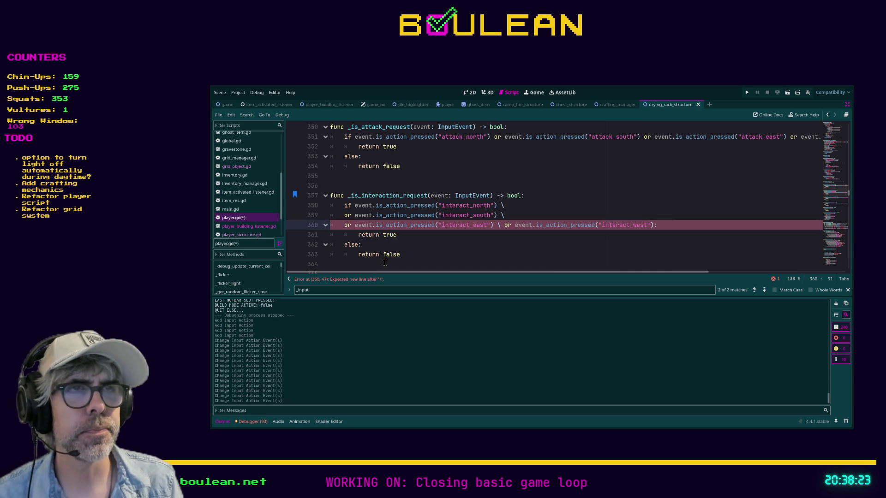
{"action": "key", "text": "BackSpace"}
{"action": "key", "text": "Return"}
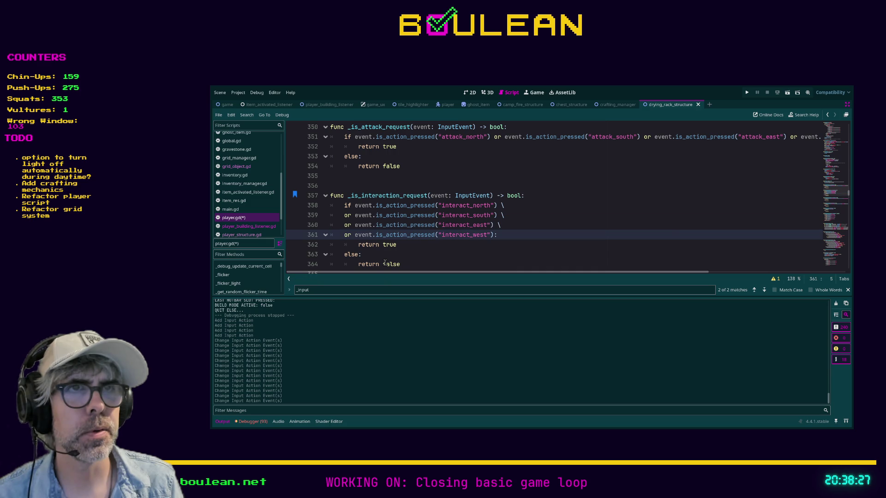
{"action": "left_click", "coordinate": [506, 226]}
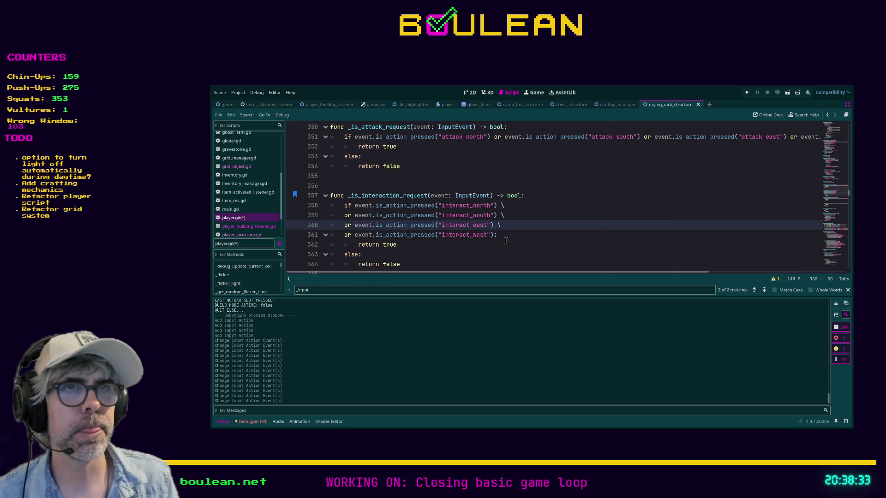
{"action": "left_click", "coordinate": [521, 249]}
- Save player.gd and scroll down to review the one-line _is_investigation_request below
{"action": "key", "text": "ctrl+s"}
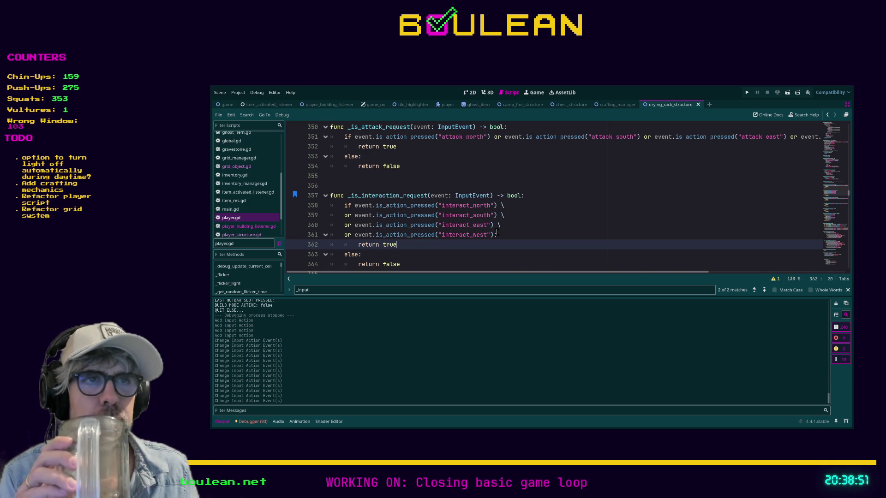
{"action": "scroll", "coordinate": [497, 205], "scroll_direction": "down", "scroll_amount": 1}
{"action": "scroll", "coordinate": [497, 217], "scroll_direction": "down", "scroll_amount": 1}
{"action": "scroll", "coordinate": [497, 232], "scroll_direction": "down", "scroll_amount": 1}
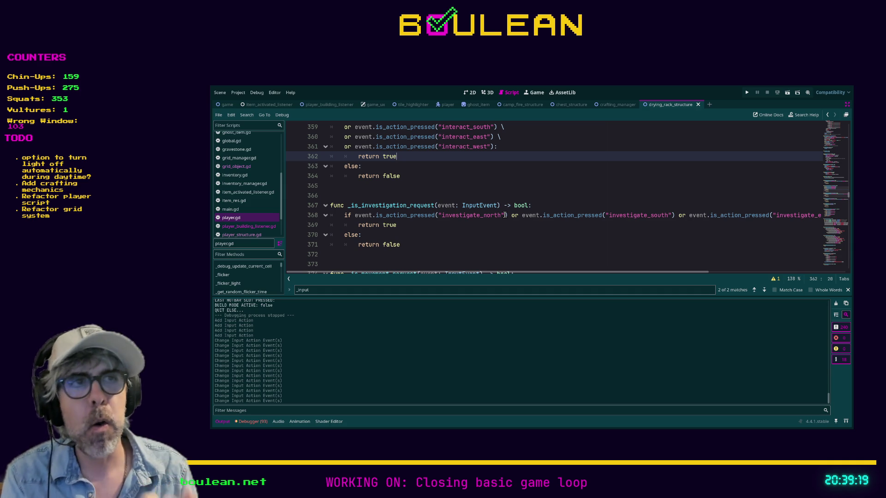
{"action": "scroll", "coordinate": [490, 205], "scroll_direction": "up", "scroll_amount": 1}
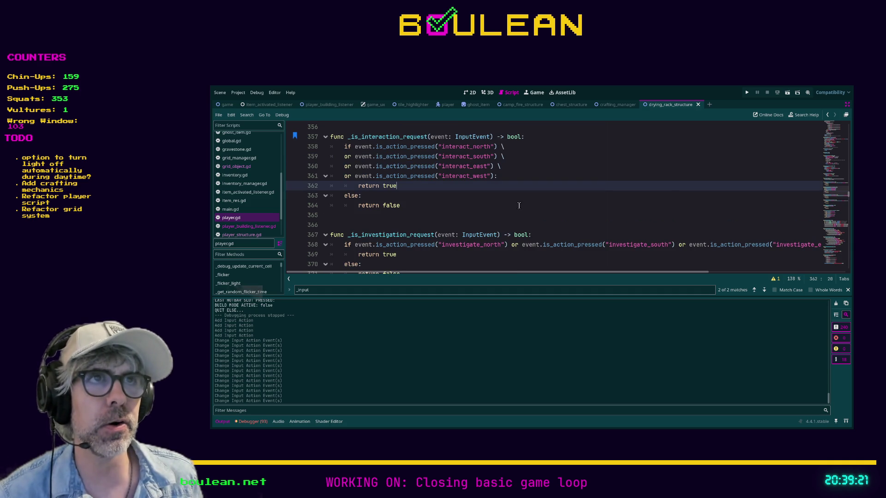
- Split _is_investigation_request into four backslash-continued investigate_north/south/east/west lines
{"action": "left_click", "coordinate": [511, 245]}
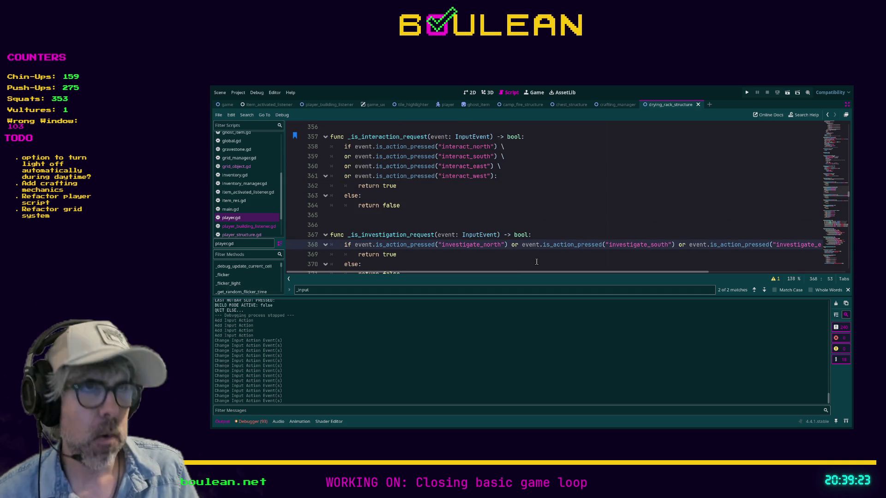
{"action": "type", "text": "\\"}
{"action": "key", "text": "Return"}
{"action": "left_click", "coordinate": [512, 255]}
{"action": "type", "text": "\\"}
{"action": "key", "text": "Return"}
{"action": "left_click", "coordinate": [506, 264]}
{"action": "type", "text": "\\"}
{"action": "key", "text": "Return"}
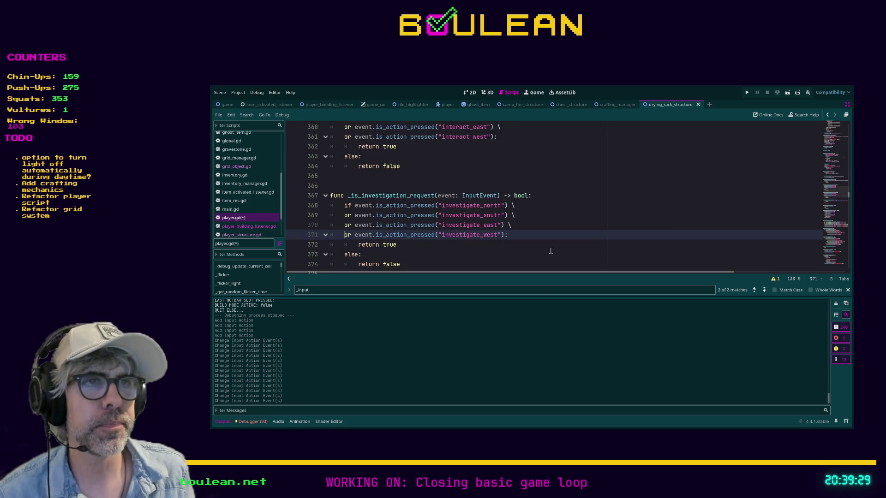
- Split _is_movement_request into four backslash-continued move_north/south/east/west lines
{"action": "scroll", "coordinate": [551, 250], "scroll_direction": "down", "scroll_amount": 4}
{"action": "scroll", "coordinate": [552, 249], "scroll_direction": "up", "scroll_amount": 6}
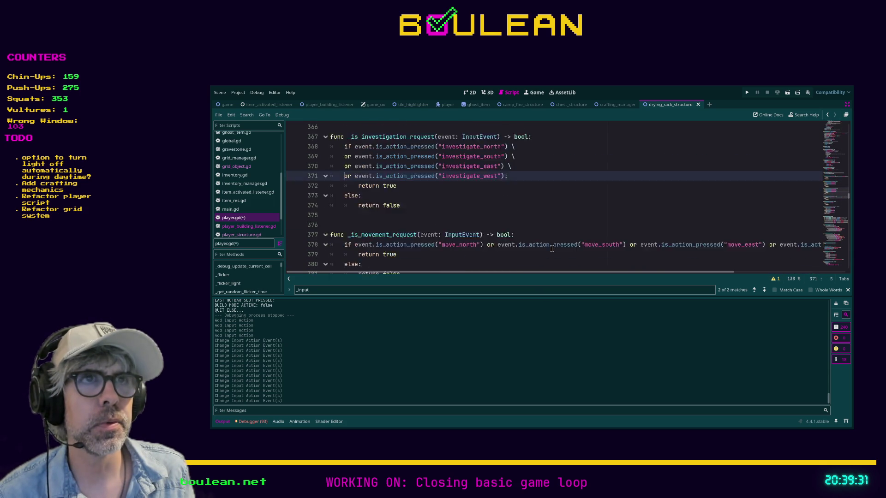
{"action": "scroll", "coordinate": [551, 249], "scroll_direction": "up", "scroll_amount": 8}
{"action": "scroll", "coordinate": [552, 249], "scroll_direction": "down", "scroll_amount": 3}
{"action": "scroll", "coordinate": [552, 249], "scroll_direction": "down", "scroll_amount": 7}
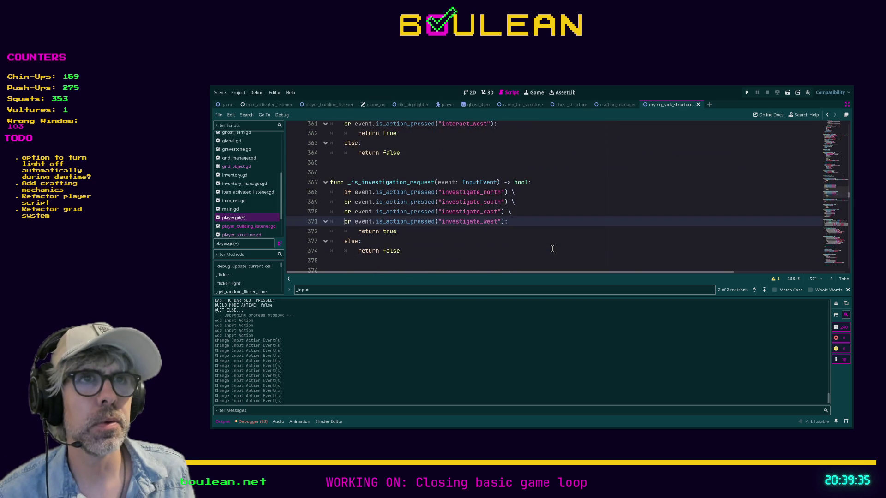
{"action": "scroll", "coordinate": [552, 249], "scroll_direction": "down", "scroll_amount": 1}
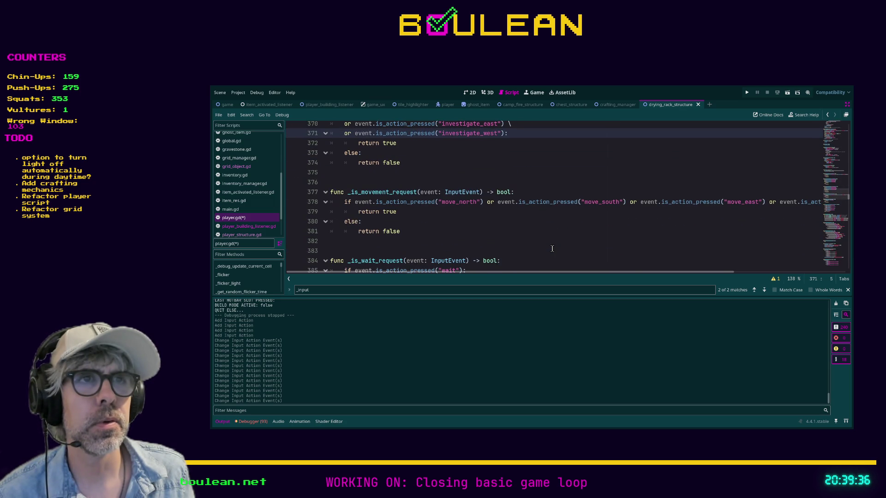
{"action": "left_click", "coordinate": [487, 203]}
{"action": "type", "text": "\\"}
{"action": "key", "text": "Return"}
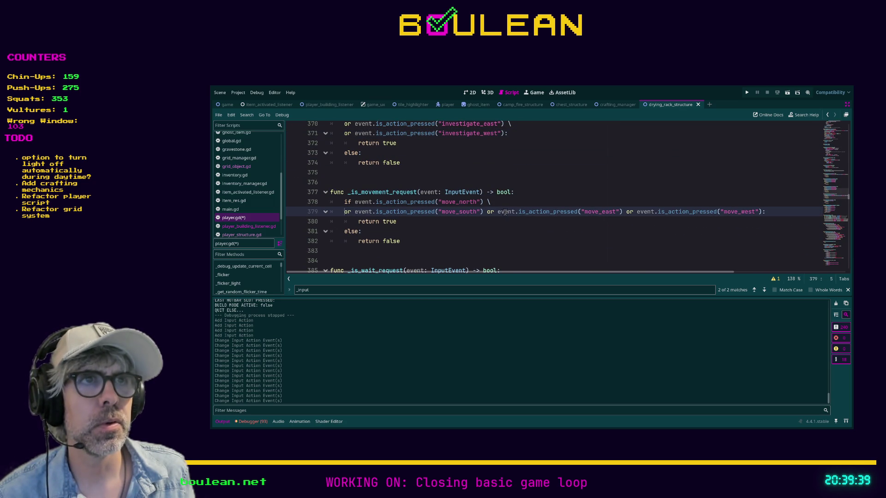
{"action": "left_click", "coordinate": [486, 212]}
{"action": "type", "text": "\\"}
{"action": "key", "text": "Return"}
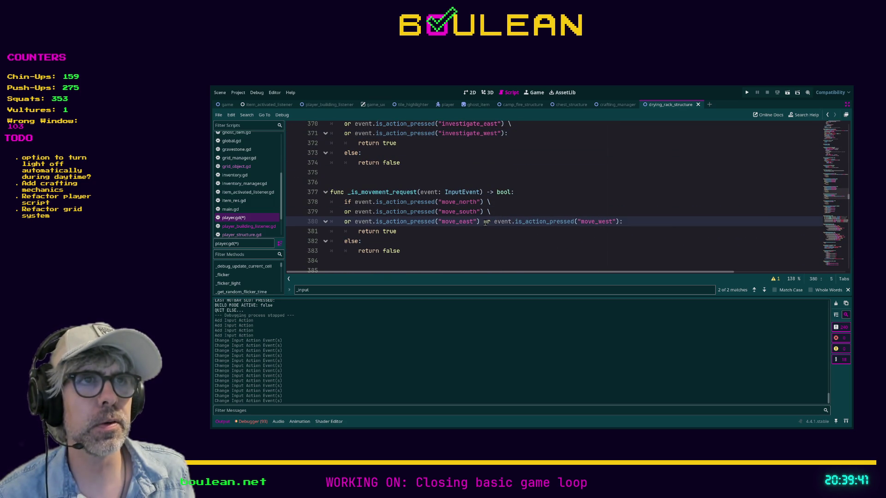
{"action": "left_click", "coordinate": [483, 222]}
{"action": "type", "text": "\\"}
{"action": "key", "text": "Return"}
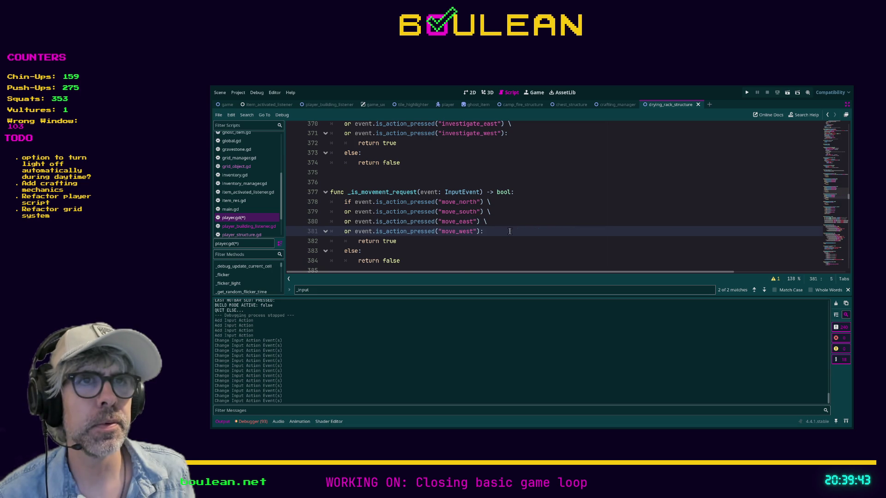
- Scroll back up to the still one-line _is_attack_request condition
{"action": "scroll", "coordinate": [518, 241], "scroll_direction": "down", "scroll_amount": 2}
{"action": "scroll", "coordinate": [518, 241], "scroll_direction": "down", "scroll_amount": 5}
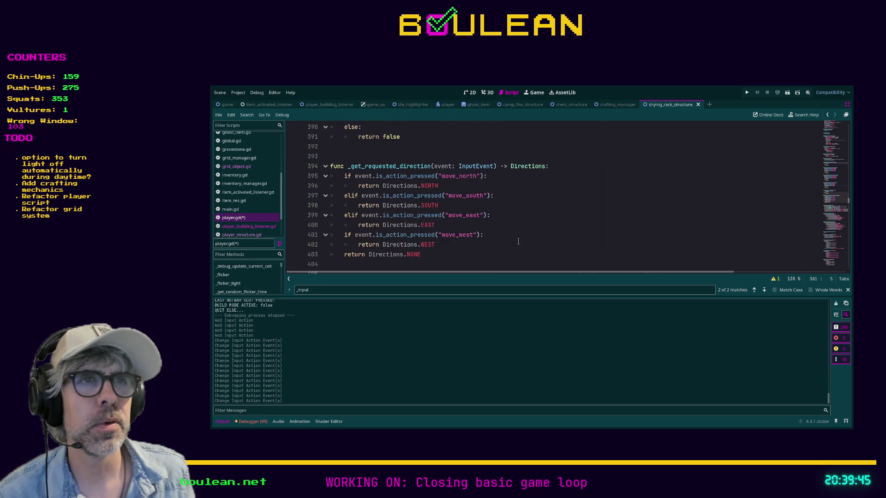
{"action": "scroll", "coordinate": [518, 241], "scroll_direction": "up", "scroll_amount": 3}
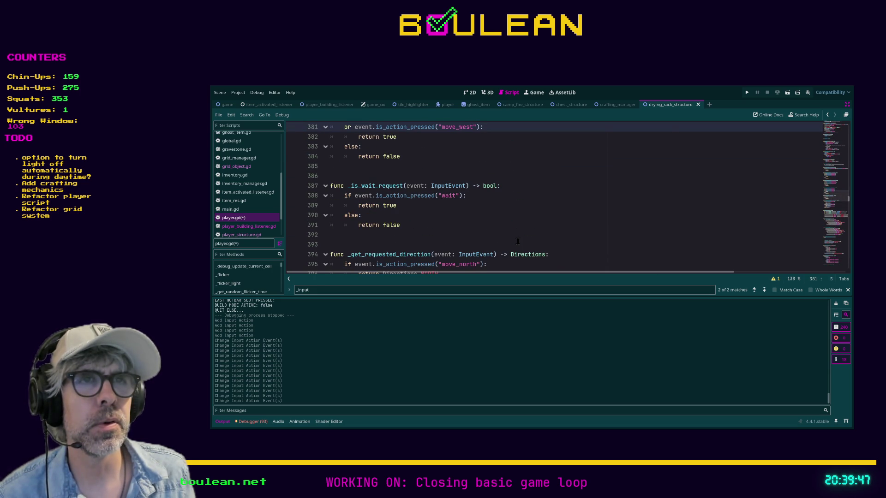
{"action": "scroll", "coordinate": [464, 236], "scroll_direction": "up", "scroll_amount": 2}
{"action": "scroll", "coordinate": [465, 236], "scroll_direction": "up", "scroll_amount": 5}
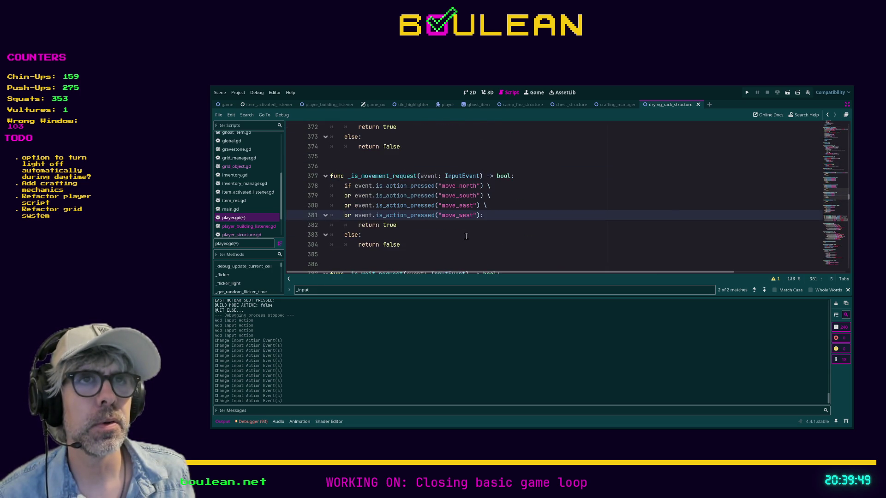
{"action": "scroll", "coordinate": [468, 237], "scroll_direction": "up", "scroll_amount": 4}
{"action": "scroll", "coordinate": [468, 237], "scroll_direction": "up", "scroll_amount": 2}
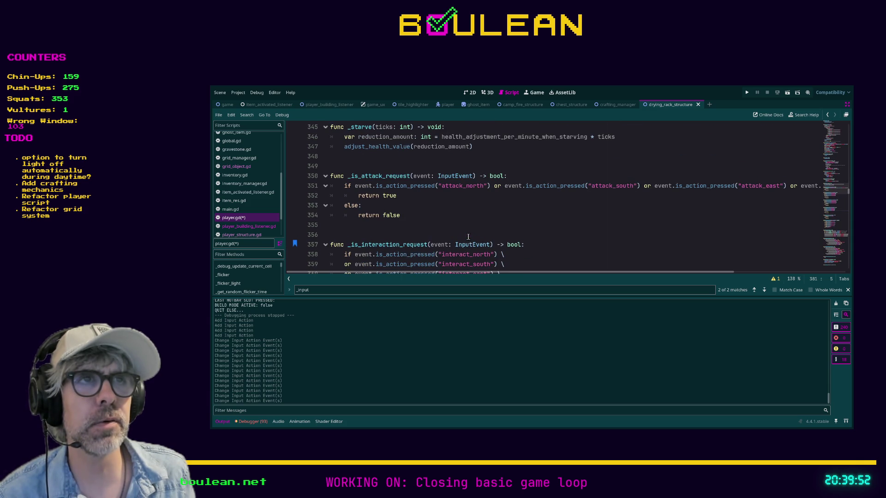
- Break _is_attack_request into attack_north, south, east and west lines with backslashes, then save
{"action": "left_click", "coordinate": [494, 185]}
{"action": "key", "text": "Return"}
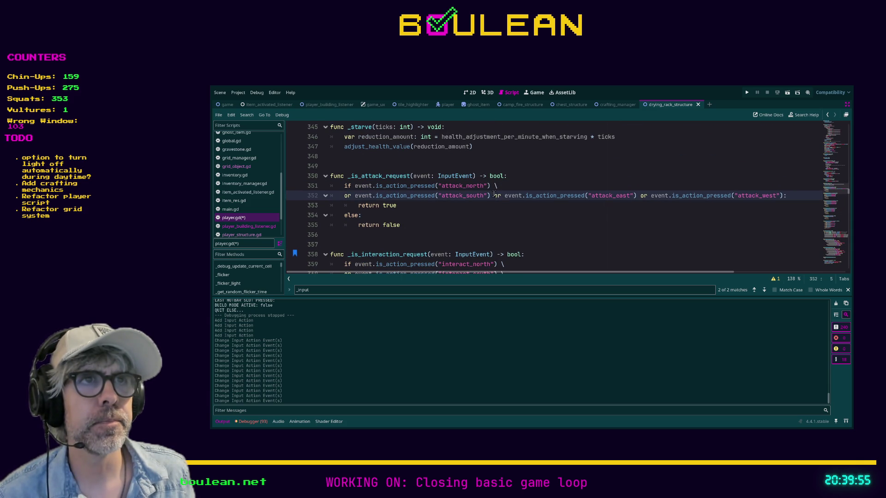
{"action": "type", "text": "\\"}
{"action": "key", "text": "Return"}
{"action": "left_click", "coordinate": [490, 205]}
{"action": "type", "text": "\\"}
{"action": "key", "text": "Return"}
{"action": "left_click", "coordinate": [513, 215]}
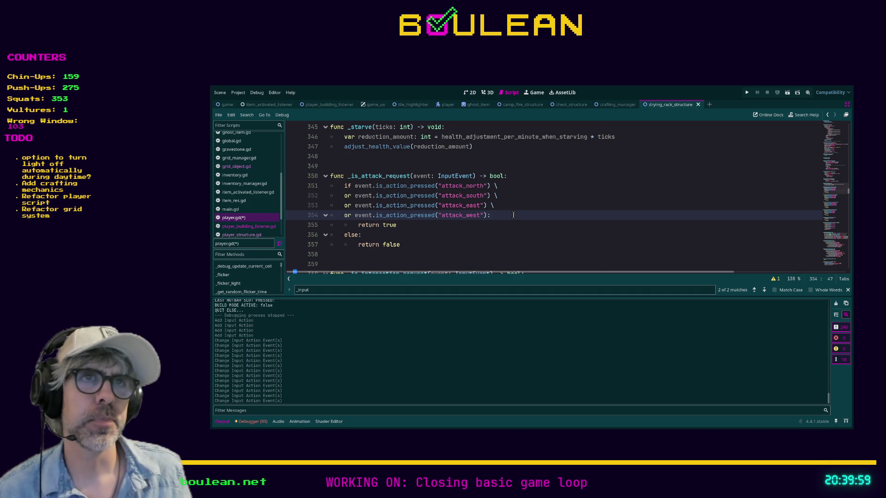
{"action": "key", "text": "ctrl+s"}
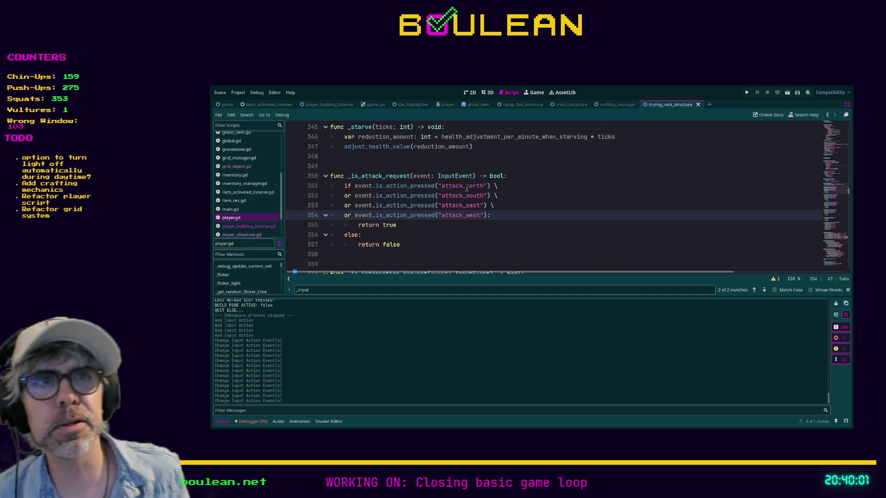
- Adjust the indentation of the continued attack checks and the return true line
{"action": "mouse_move", "coordinate": [511, 215]}
{"action": "left_mouse_down"}
{"action": "mouse_move", "coordinate": [346, 205]}
{"action": "mouse_move", "coordinate": [332, 196]}
{"action": "left_mouse_up"}
{"action": "key", "text": "Tab"}
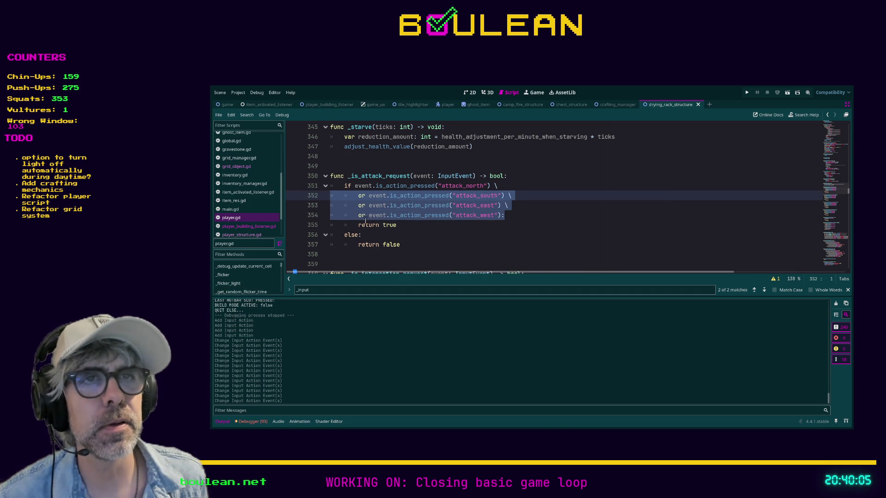
{"action": "left_click", "coordinate": [360, 226]}
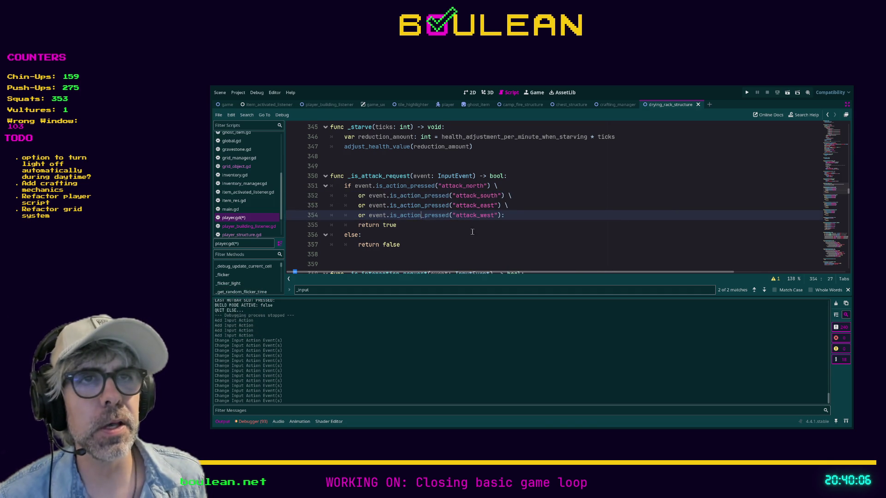
{"action": "left_click", "coordinate": [360, 226]}
{"action": "key", "text": "Tab"}
{"action": "key", "text": "End"}
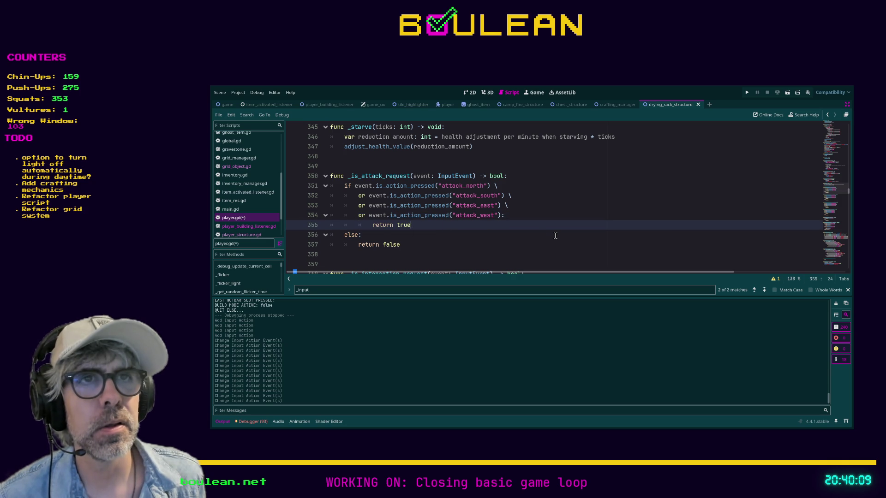
{"action": "key", "text": "shift+Tab"}
{"action": "left_click_drag", "start_coordinate": [332, 196], "coordinate": [501, 215]}
{"action": "key", "text": "shift+Tab"}
{"action": "left_click", "coordinate": [526, 224]}
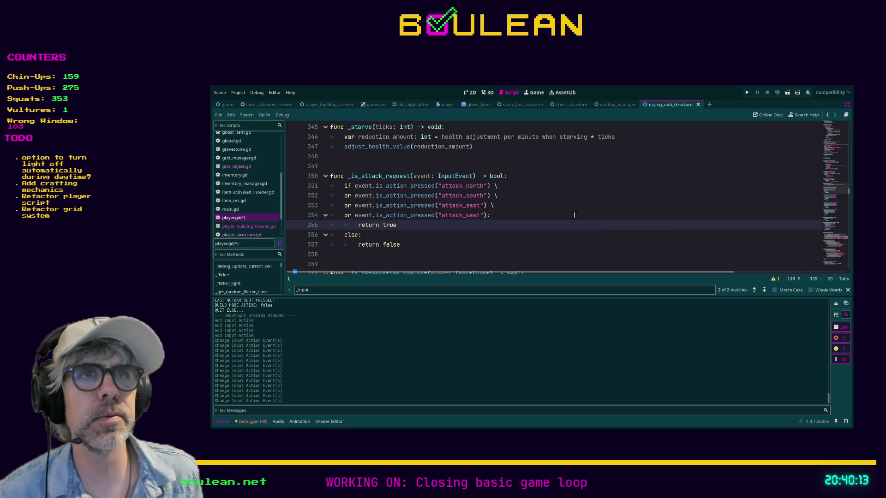
{"action": "scroll", "coordinate": [575, 215], "scroll_direction": "up", "scroll_amount": 6}
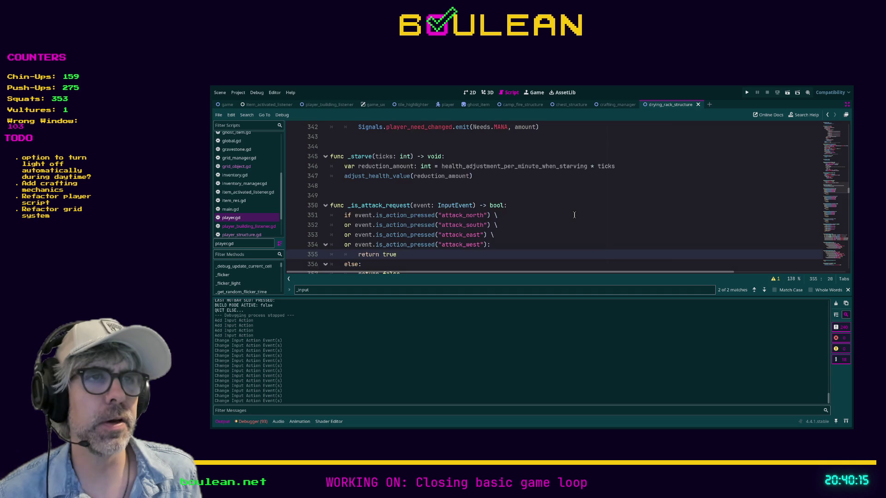
- Jump through bookmarks with Ctrl+B to the _input header at line 181, then scroll to _unhandled_input
{"action": "scroll", "coordinate": [575, 215], "scroll_direction": "up", "scroll_amount": 10}
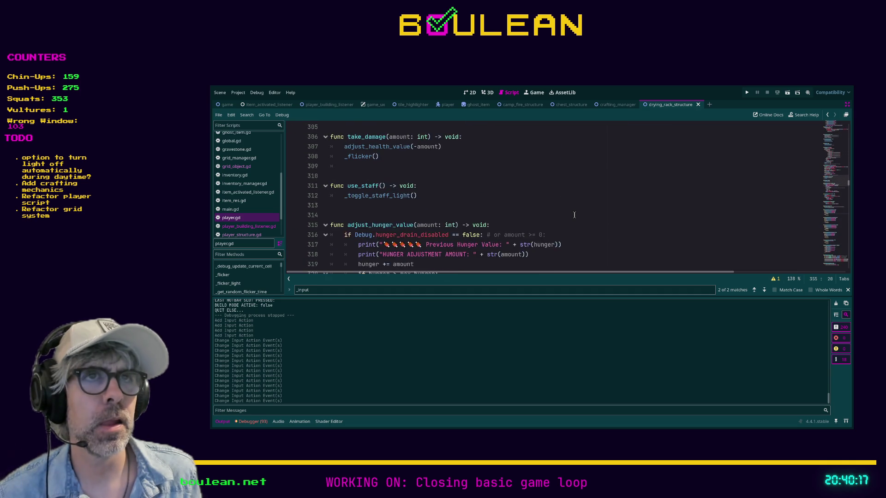
{"action": "left_click", "coordinate": [576, 225]}
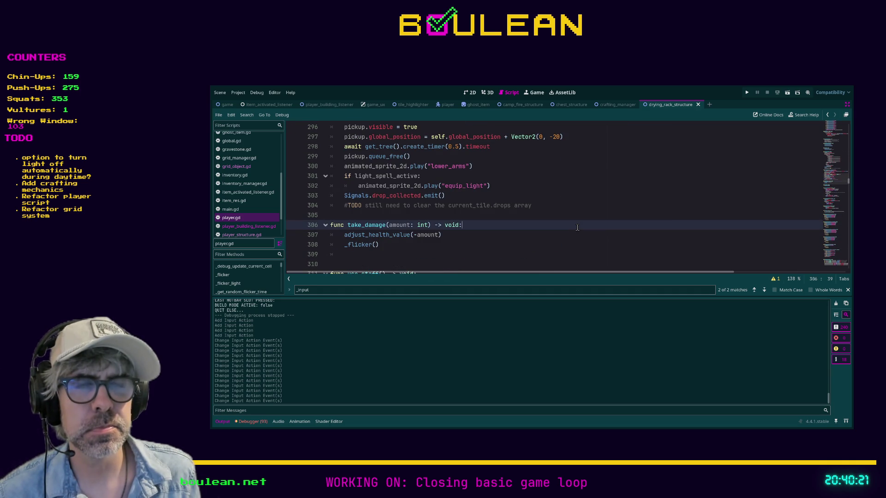
{"action": "key", "text": "ctrl+b"}
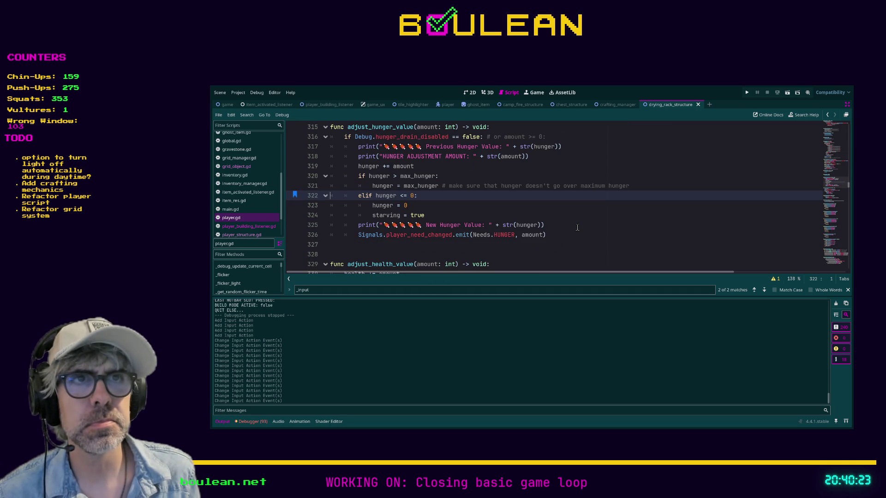
{"action": "key", "text": "ctrl+b"}
{"action": "key", "text": "ctrl+b"}
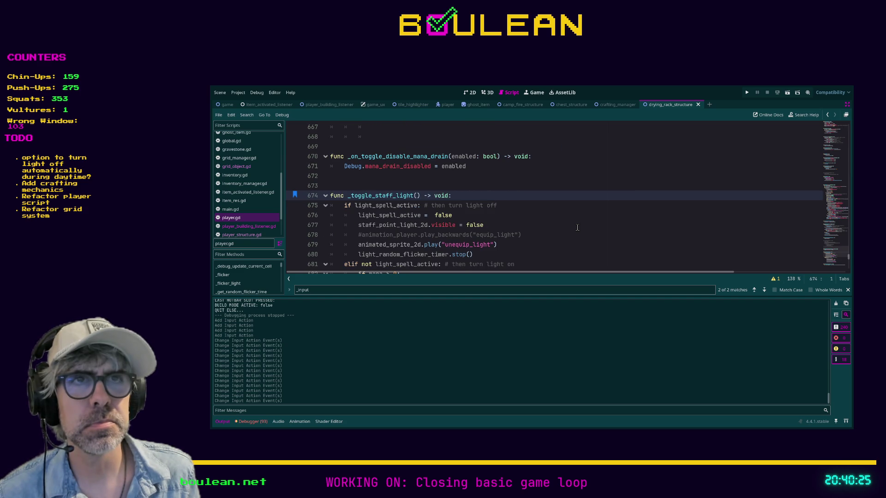
{"action": "key", "text": "ctrl+b"}
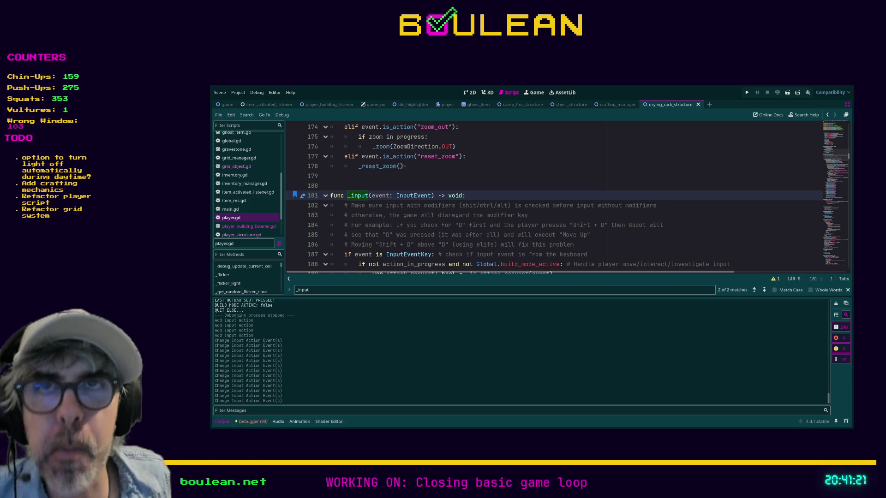
{"action": "left_click", "coordinate": [500, 196]}
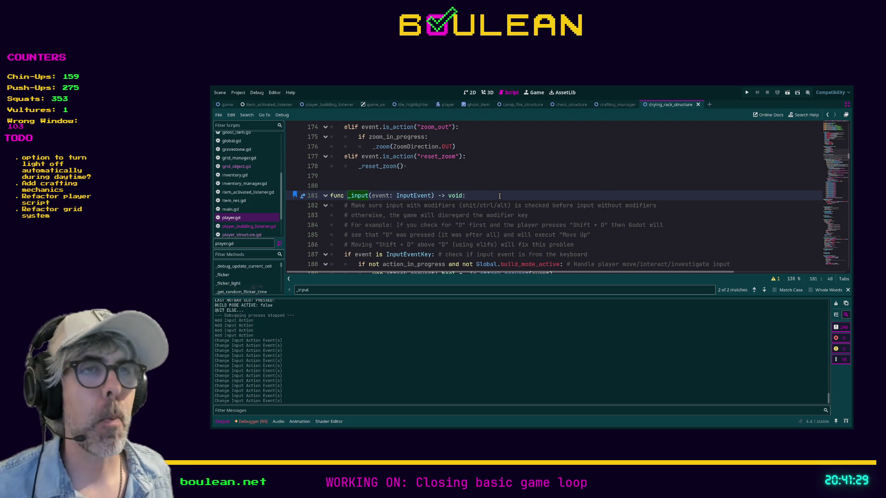
{"action": "scroll", "coordinate": [499, 203], "scroll_direction": "down", "scroll_amount": 4}
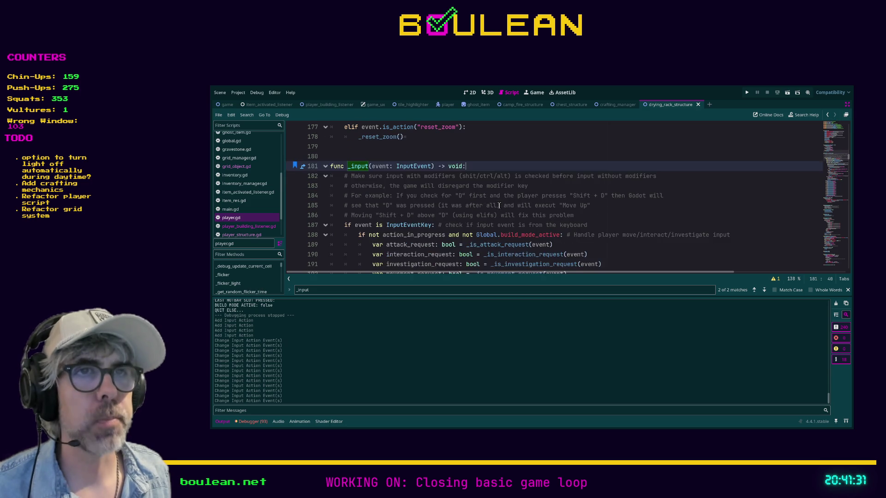
{"action": "scroll", "coordinate": [499, 205], "scroll_direction": "down", "scroll_amount": 2}
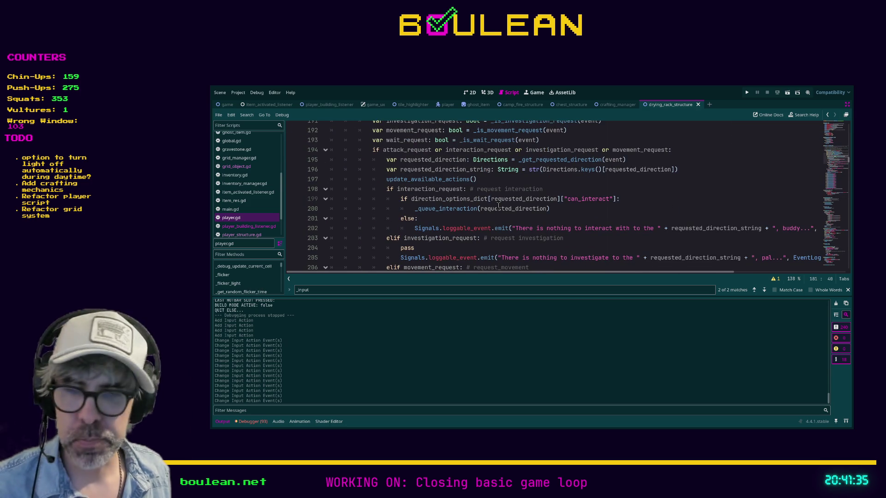
{"action": "scroll", "coordinate": [385, 209], "scroll_direction": "up", "scroll_amount": 2}
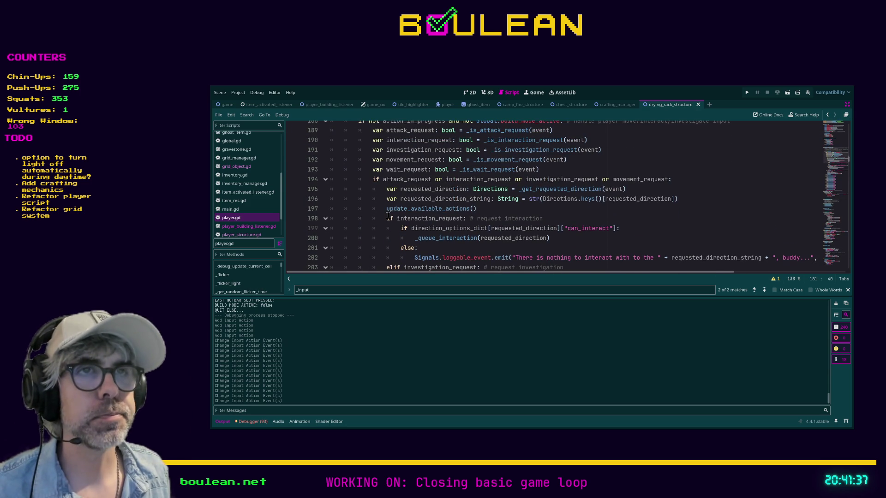
{"action": "scroll", "coordinate": [520, 220], "scroll_direction": "up", "scroll_amount": 1}
{"action": "scroll", "coordinate": [520, 220], "scroll_direction": "up", "scroll_amount": 20}
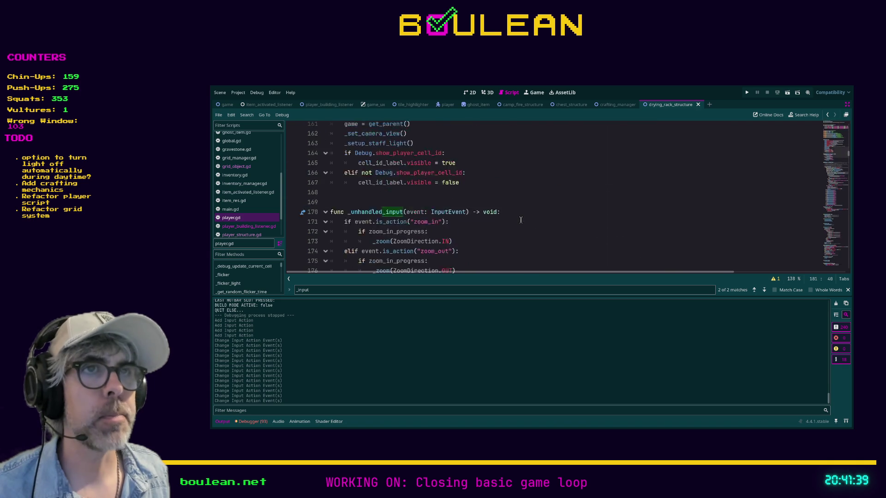
- Scroll to the combined request condition on line 194 and place the caret after attack_request
{"action": "scroll", "coordinate": [521, 220], "scroll_direction": "down", "scroll_amount": 11}
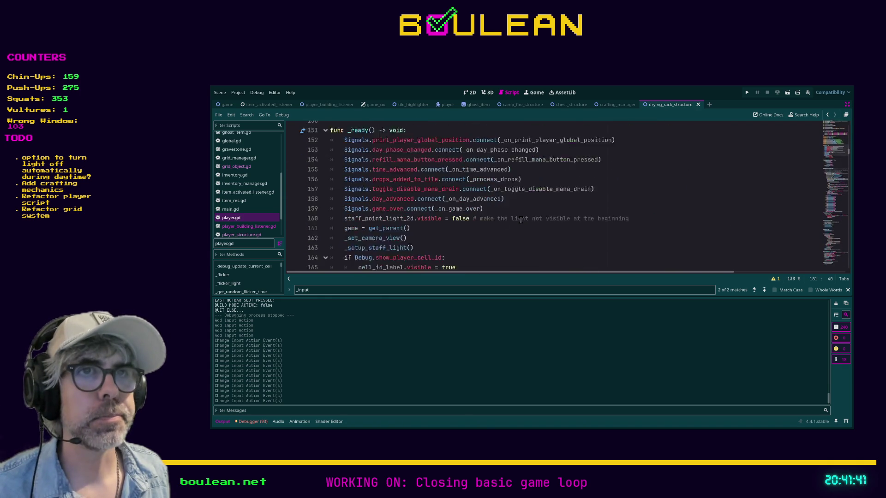
{"action": "scroll", "coordinate": [520, 220], "scroll_direction": "down", "scroll_amount": 6}
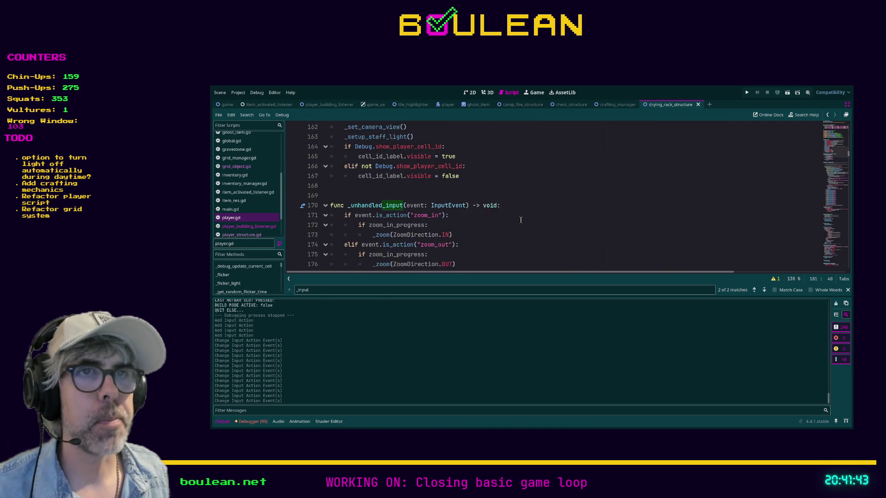
{"action": "scroll", "coordinate": [521, 220], "scroll_direction": "down", "scroll_amount": 2}
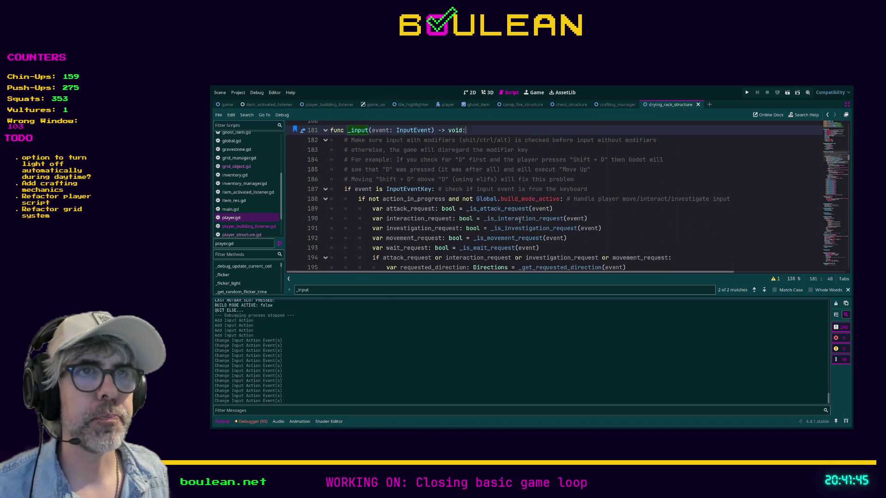
{"action": "scroll", "coordinate": [513, 219], "scroll_direction": "down", "scroll_amount": 2}
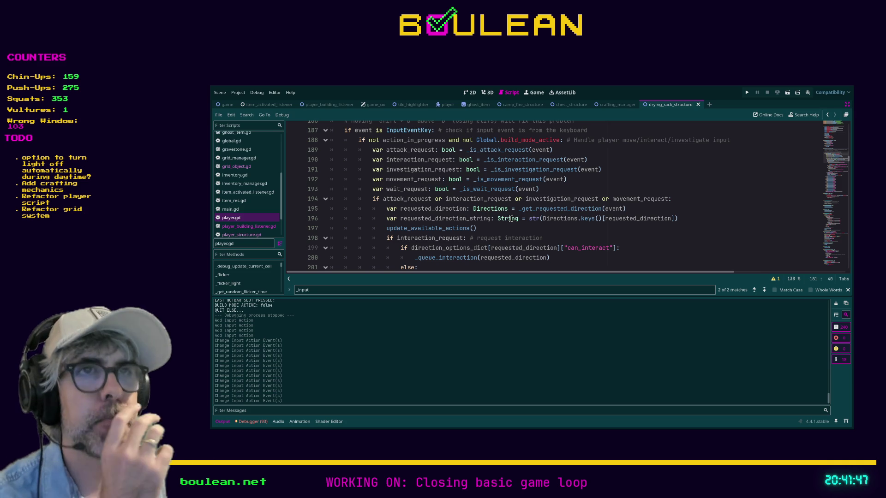
{"action": "left_click", "coordinate": [444, 198]}
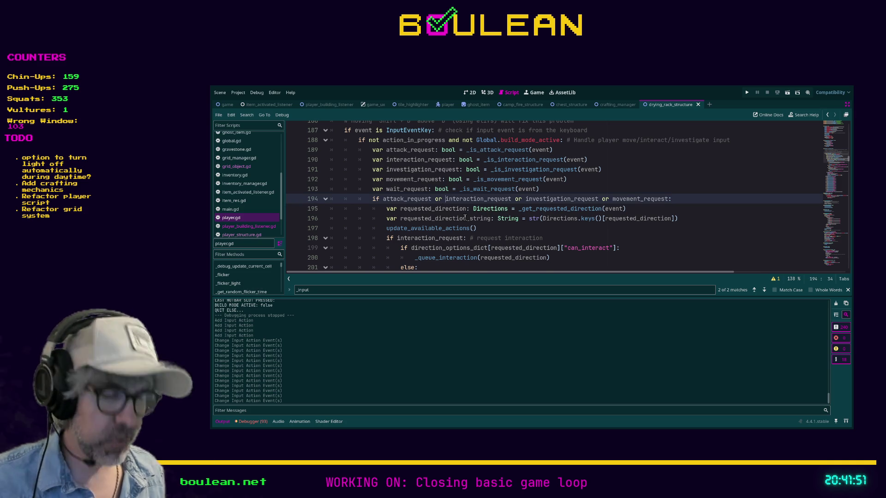
- End the attack_request part with a backslash, putting interaction_request on its own line
{"action": "type", "text": "\\"}
{"action": "key", "text": "Return"}
{"action": "key", "text": "Right"}
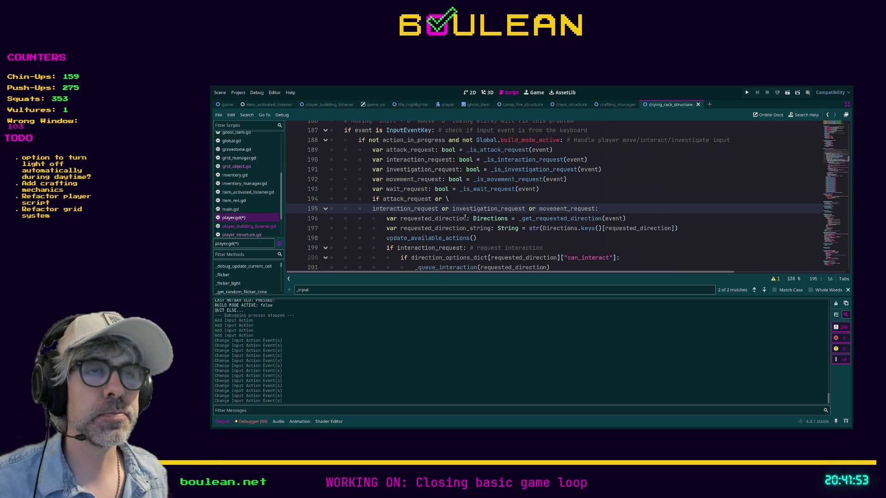
{"action": "key", "text": "ctrl+z"}
{"action": "key", "text": "Left"}
{"action": "key", "text": "Left"}
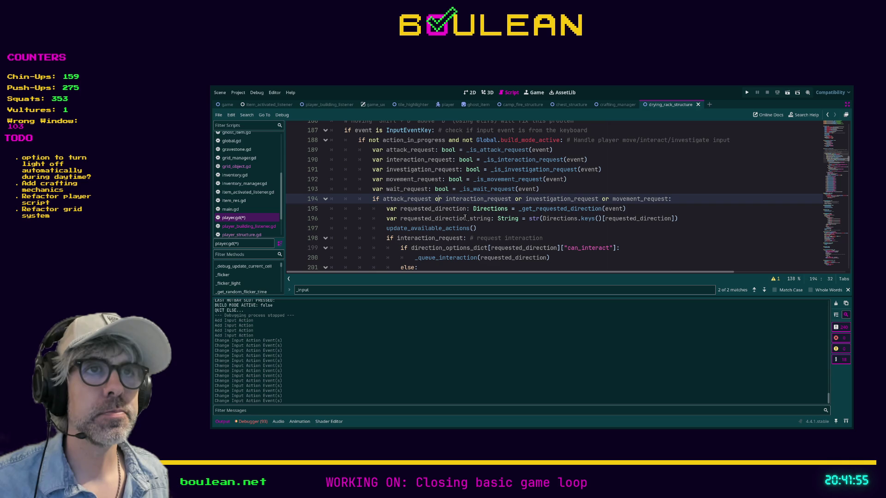
{"action": "type", "text": "\\"}
{"action": "key", "text": "Return"}
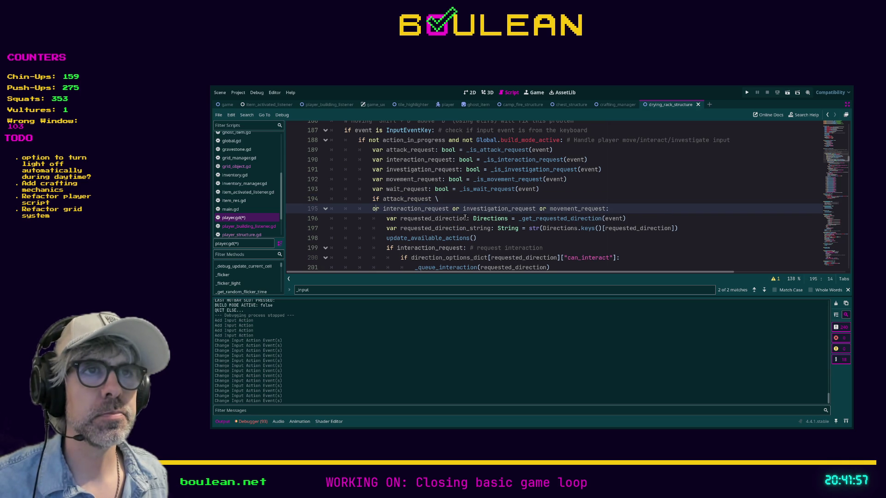
- Continue with backslashes so investigation_request and movement_request each sit on their own line
{"action": "key", "text": "Right"}
{"action": "key", "text": "Right"}
{"action": "key", "text": "Right"}
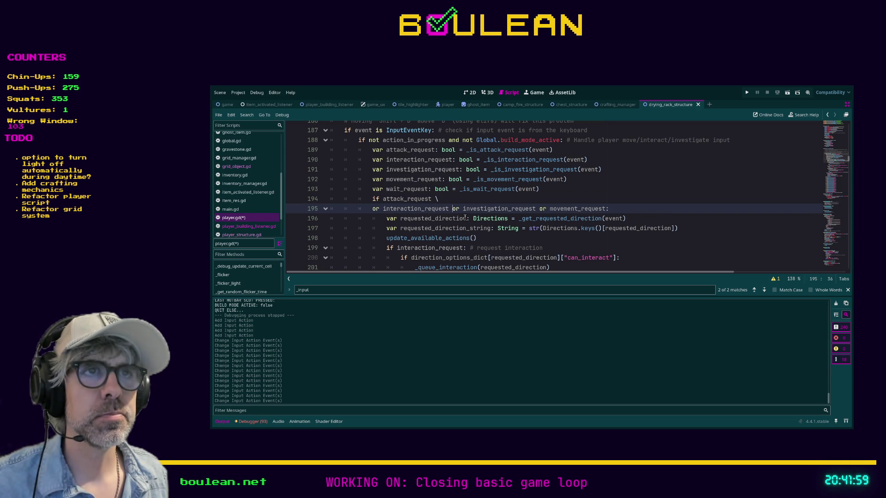
{"action": "type", "text": "\\"}
{"action": "key", "text": "Return"}
{"action": "key", "text": "Right"}
{"action": "key", "text": "Right"}
{"action": "key", "text": "Right"}
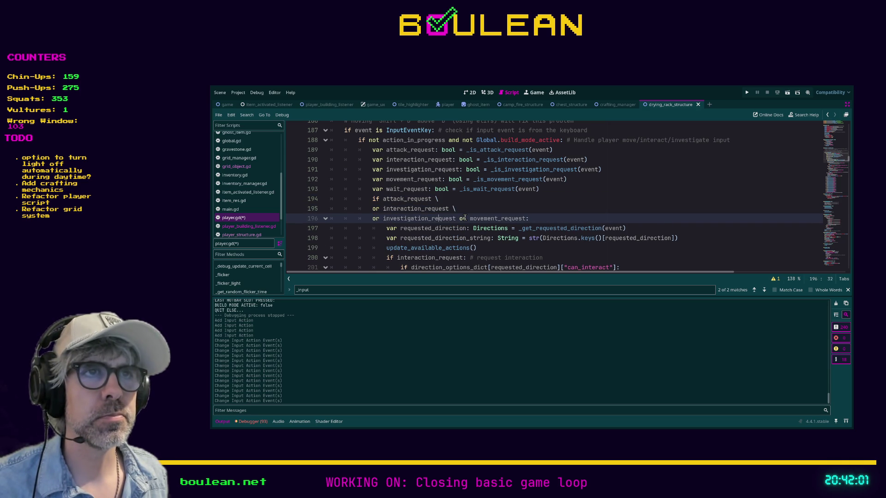
{"action": "key", "text": "Return"}
{"action": "key", "text": "ctrl+z"}
{"action": "type", "text": "\\"}
{"action": "key", "text": "Return"}
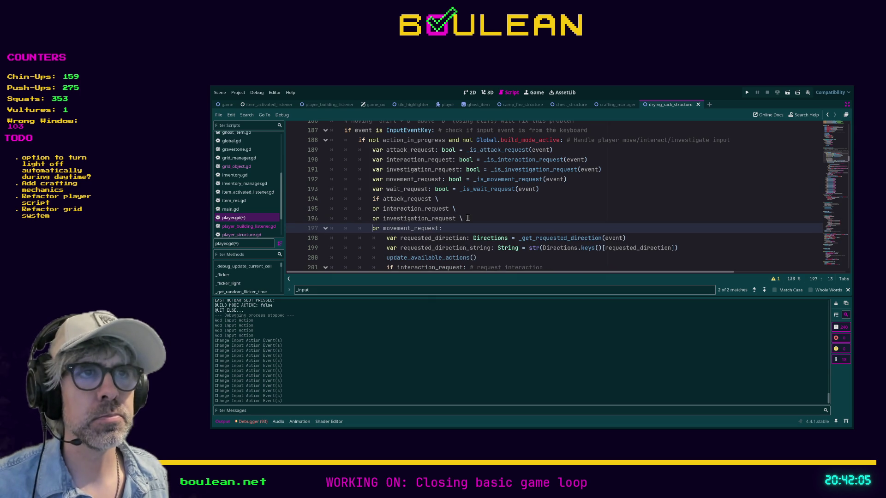
{"action": "scroll", "coordinate": [463, 218], "scroll_direction": "down", "scroll_amount": 1}
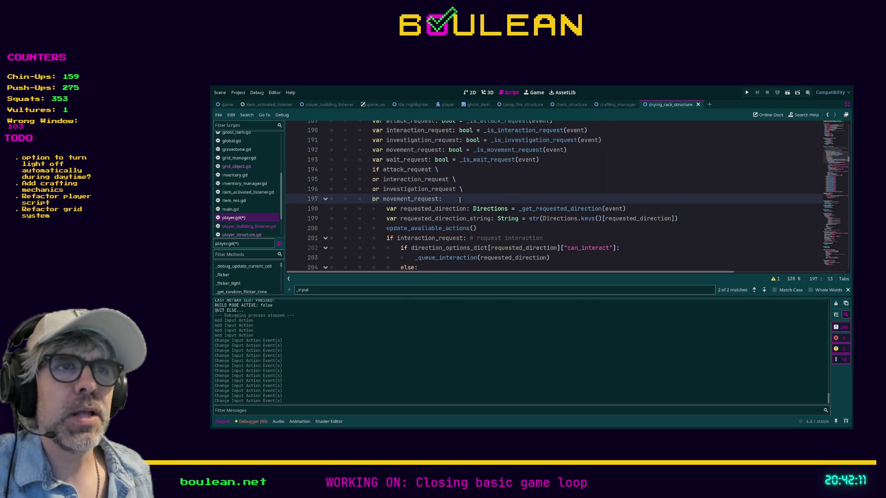
{"action": "scroll", "coordinate": [469, 215], "scroll_direction": "down", "scroll_amount": 4}
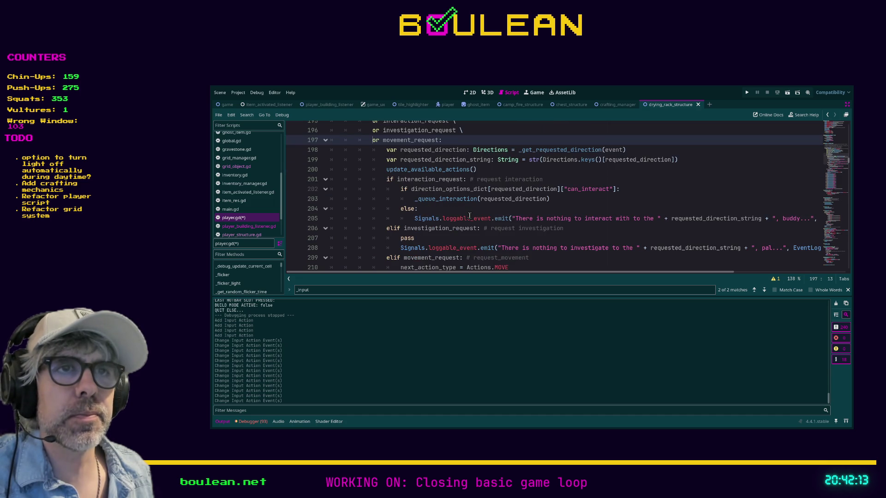
{"action": "scroll", "coordinate": [470, 216], "scroll_direction": "down", "scroll_amount": 2}
{"action": "scroll", "coordinate": [469, 215], "scroll_direction": "up", "scroll_amount": 7}
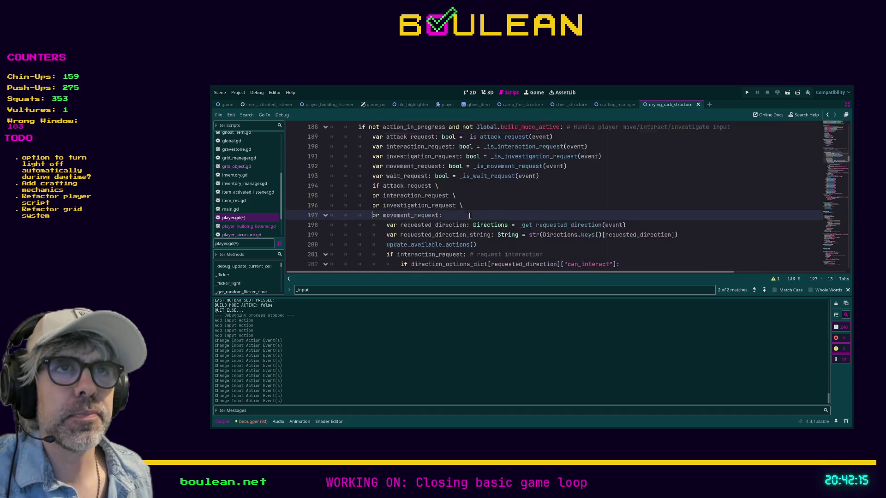
{"action": "scroll", "coordinate": [469, 215], "scroll_direction": "down", "scroll_amount": 1}
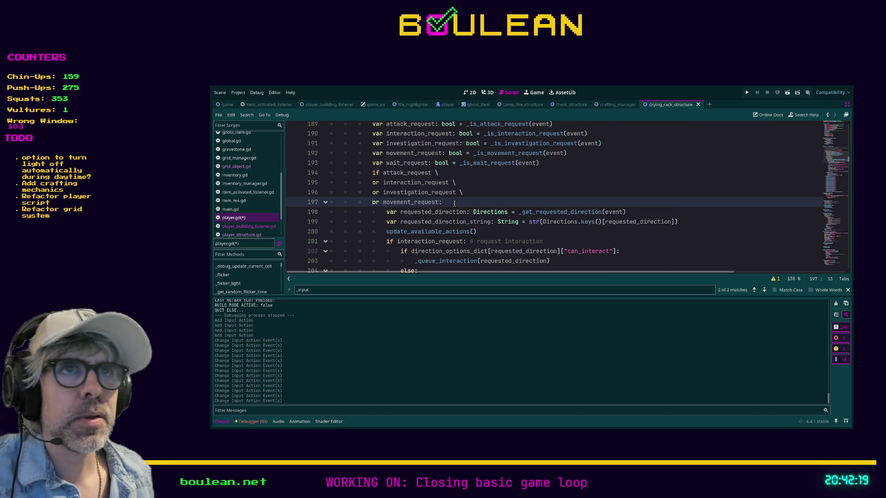
- Indent the continuation lines 195–197 of the condition one level deeper
{"action": "left_click_drag", "start_coordinate": [454, 204], "coordinate": [326, 186]}
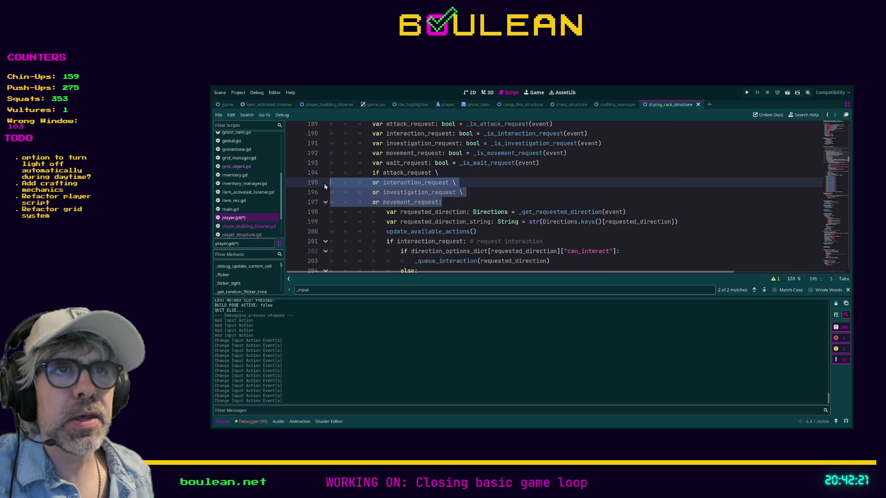
{"action": "key", "text": "Tab"}
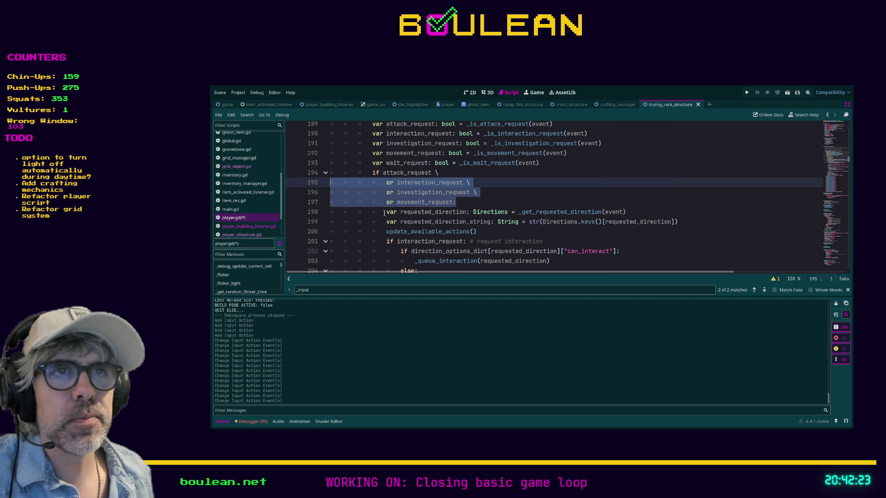
{"action": "left_click", "coordinate": [385, 213]}
- Indent the branch body lines 198–214 one level along with the condition
{"action": "scroll", "coordinate": [386, 212], "scroll_direction": "down", "scroll_amount": 1}
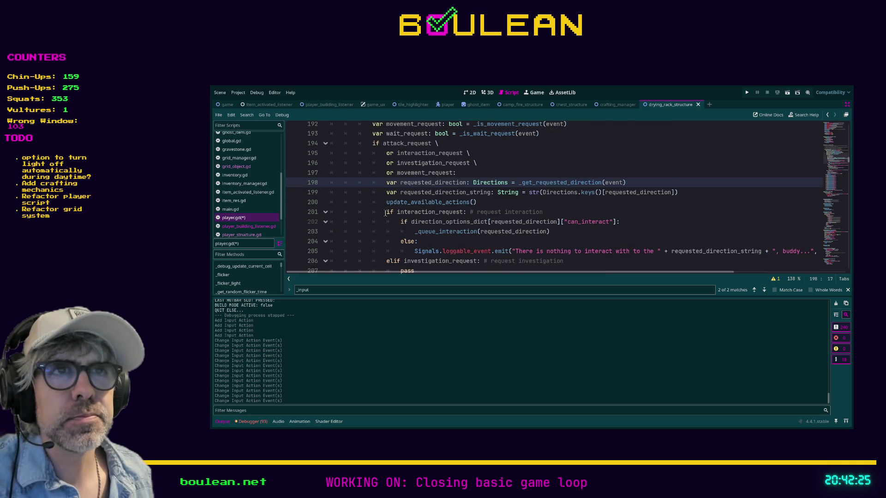
{"action": "scroll", "coordinate": [385, 213], "scroll_direction": "down", "scroll_amount": 4}
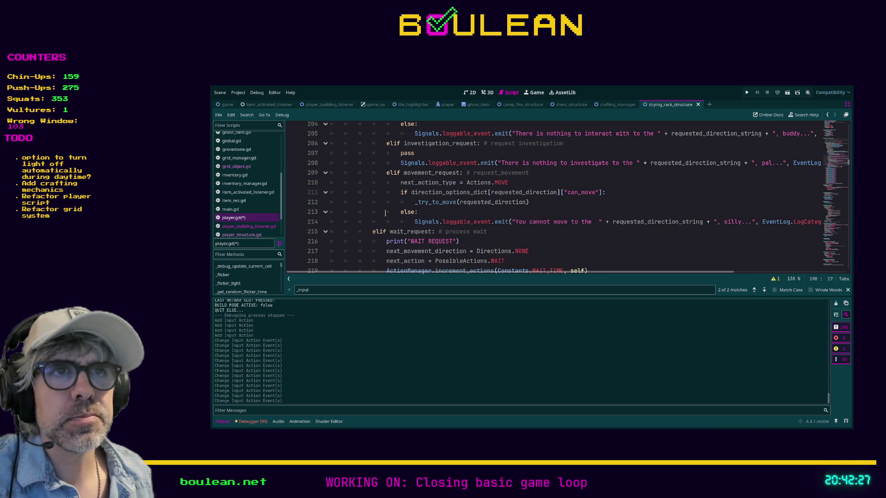
{"action": "left_click", "coordinate": [384, 222], "text": "shift"}
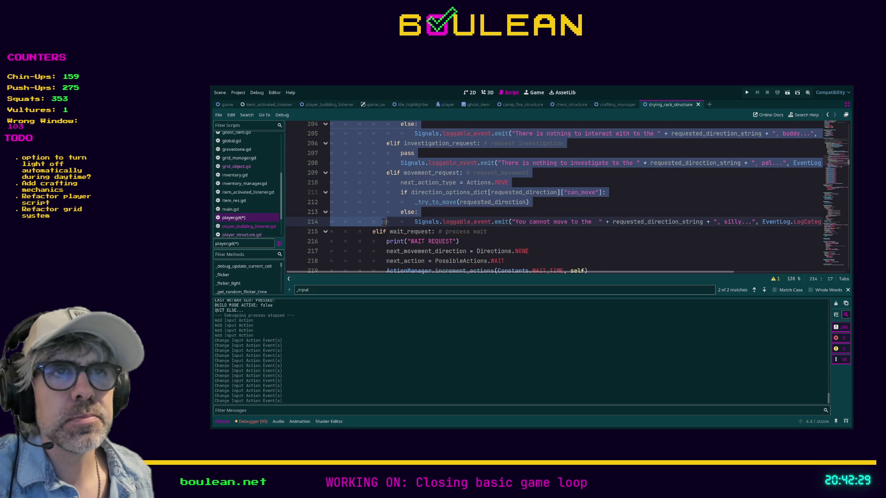
{"action": "key", "text": "Tab"}
{"action": "scroll", "coordinate": [384, 222], "scroll_direction": "up", "scroll_amount": 3}
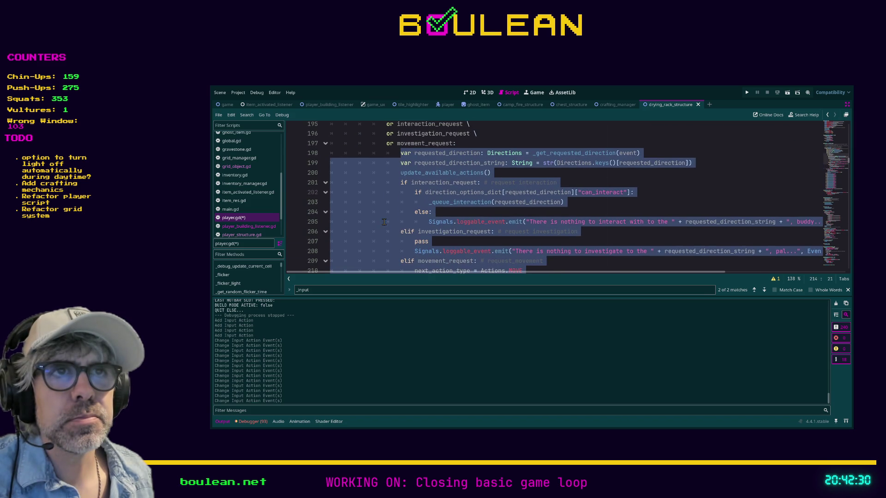
{"action": "left_click", "coordinate": [393, 184]}
{"action": "scroll", "coordinate": [393, 183], "scroll_direction": "up", "scroll_amount": 2}
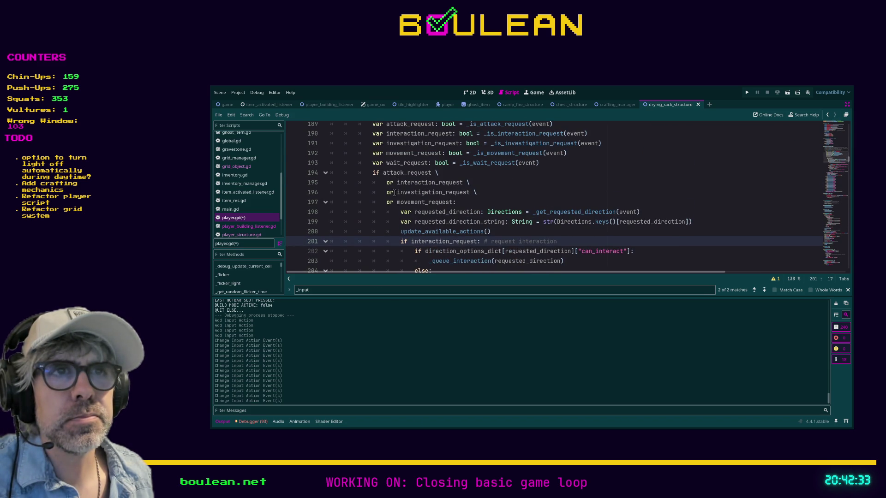
{"action": "scroll", "coordinate": [396, 192], "scroll_direction": "down", "scroll_amount": 2}
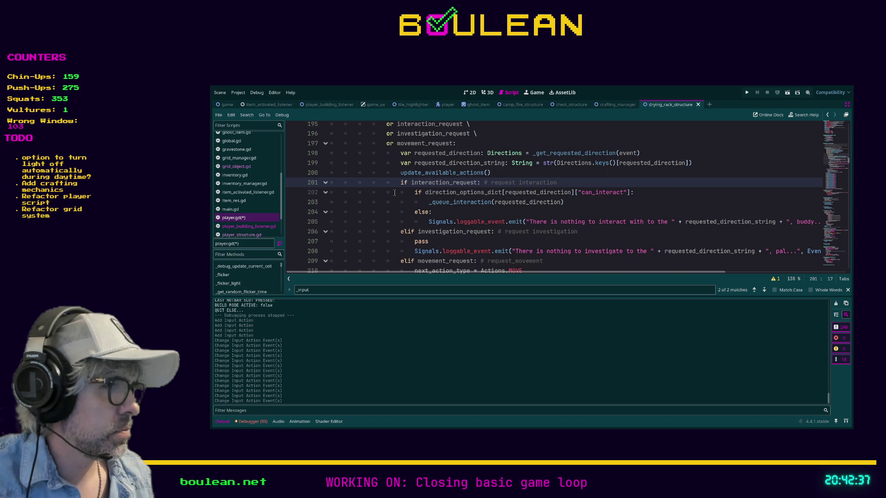
{"action": "scroll", "coordinate": [395, 193], "scroll_direction": "up", "scroll_amount": 2}
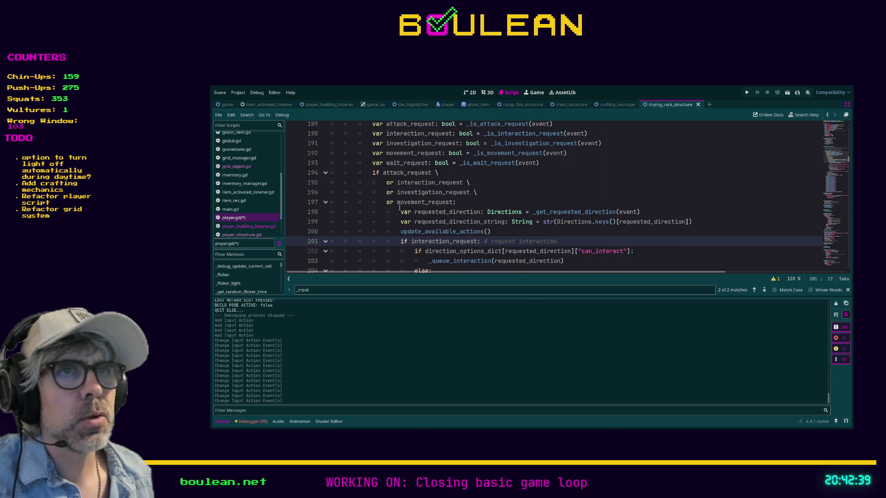
- Shift the branch body back to its original indentation, ending on the movement_request line
{"action": "left_click", "coordinate": [395, 215]}
{"action": "key", "text": "shift+Down"}
{"action": "key", "text": "shift+Down"}
{"action": "key", "text": "shift+Down"}
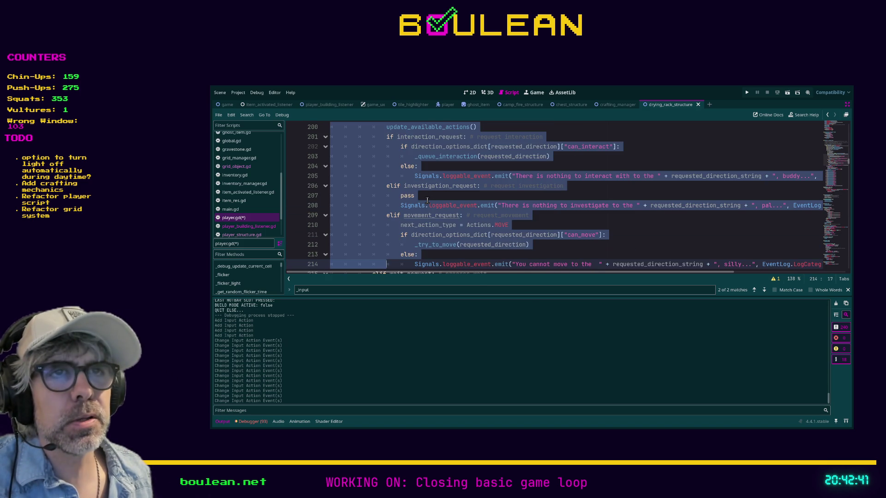
{"action": "scroll", "coordinate": [428, 199], "scroll_direction": "up", "scroll_amount": 3}
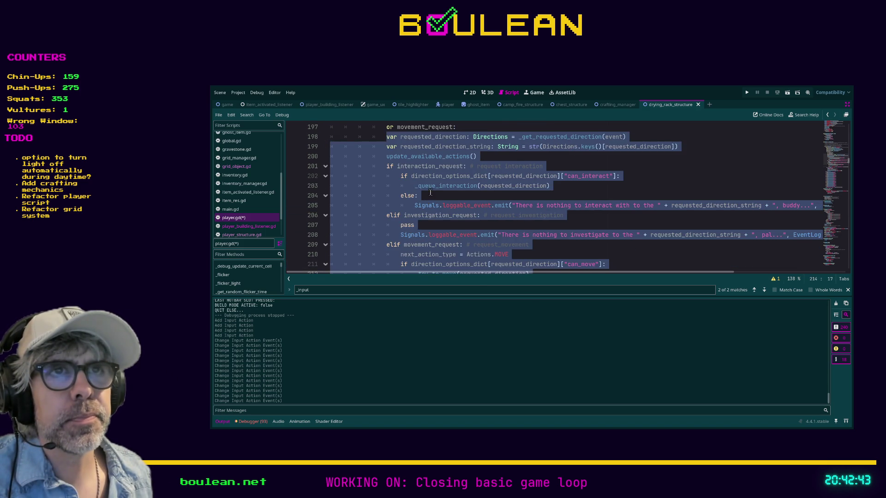
{"action": "left_click", "coordinate": [508, 173]}
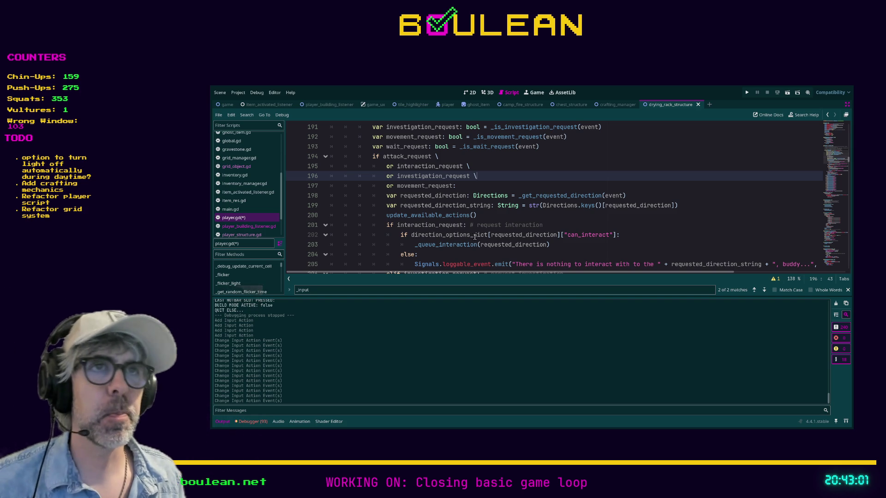
{"action": "left_click", "coordinate": [474, 185]}
- Save player.gd and insert a blank line above the interaction_request check
{"action": "key", "text": "ctrl+s"}
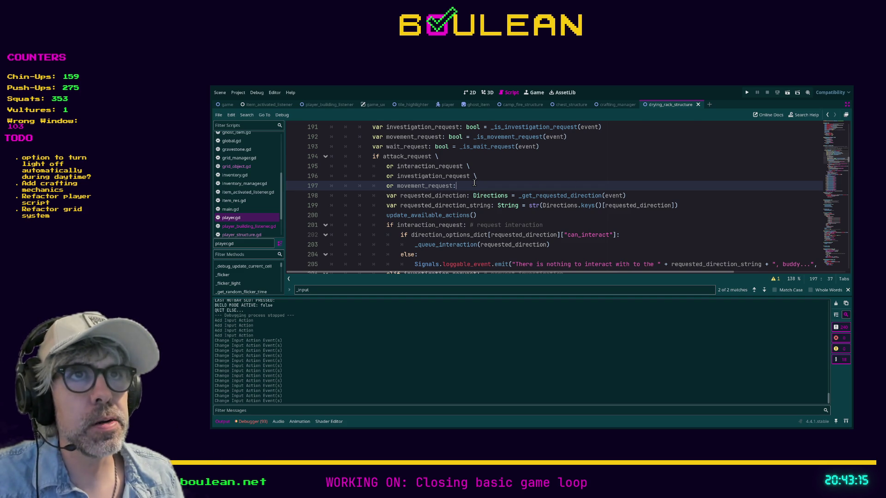
{"action": "scroll", "coordinate": [473, 182], "scroll_direction": "up", "scroll_amount": 1}
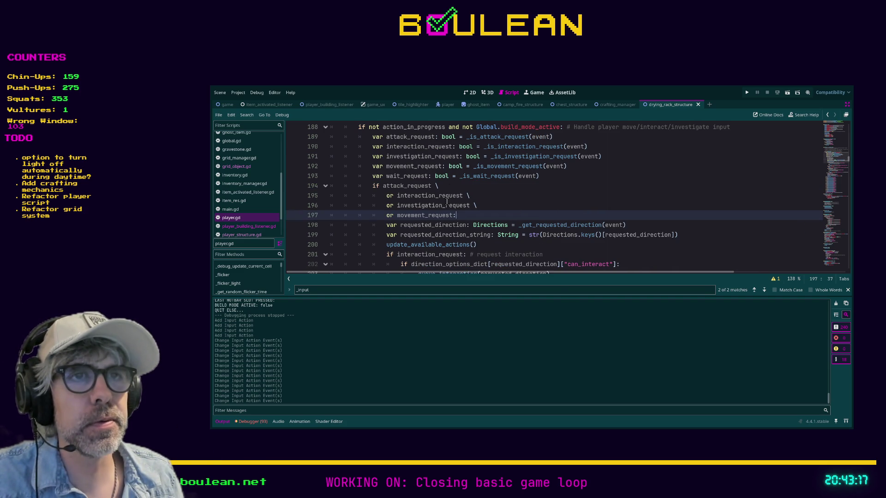
{"action": "scroll", "coordinate": [446, 201], "scroll_direction": "down", "scroll_amount": 1}
{"action": "scroll", "coordinate": [429, 206], "scroll_direction": "down", "scroll_amount": 1}
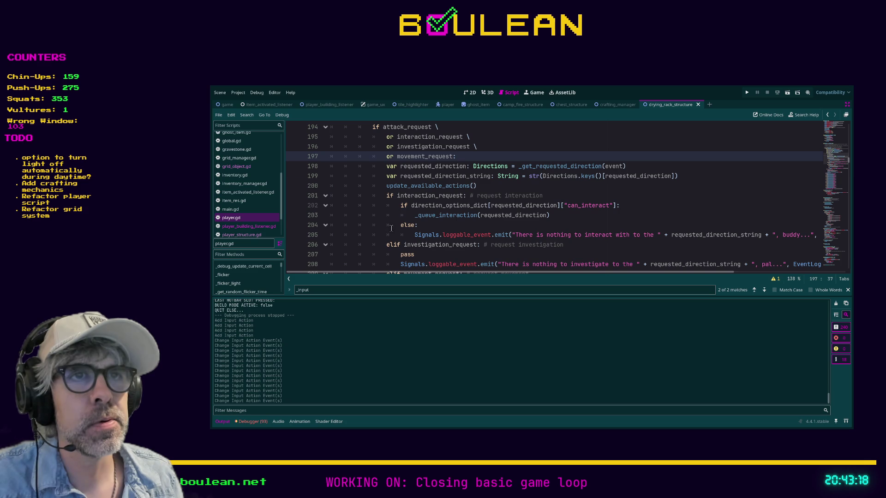
{"action": "left_click", "coordinate": [384, 196]}
{"action": "key", "text": "Return"}
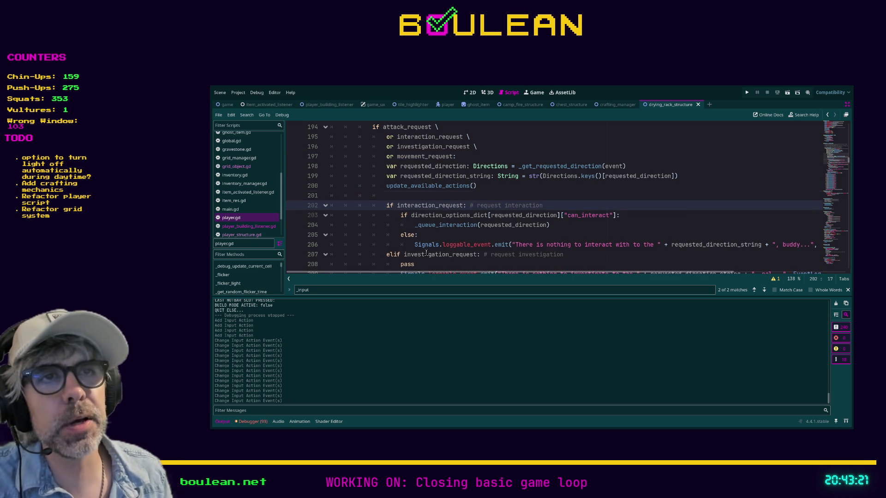
- Write 'if attack_request:' on the blank line and start its indented body line
{"action": "key", "text": "Up"}
{"action": "type", "text": "if attack_request"}
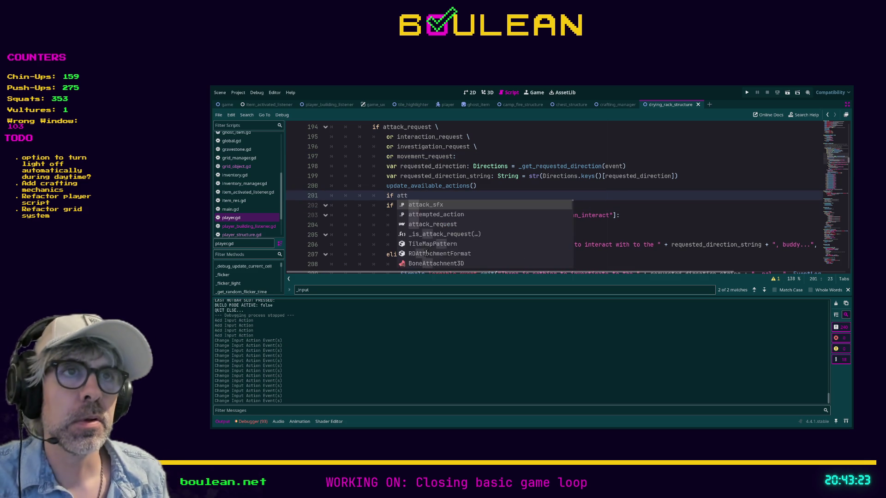
{"action": "type", "text": ":"}
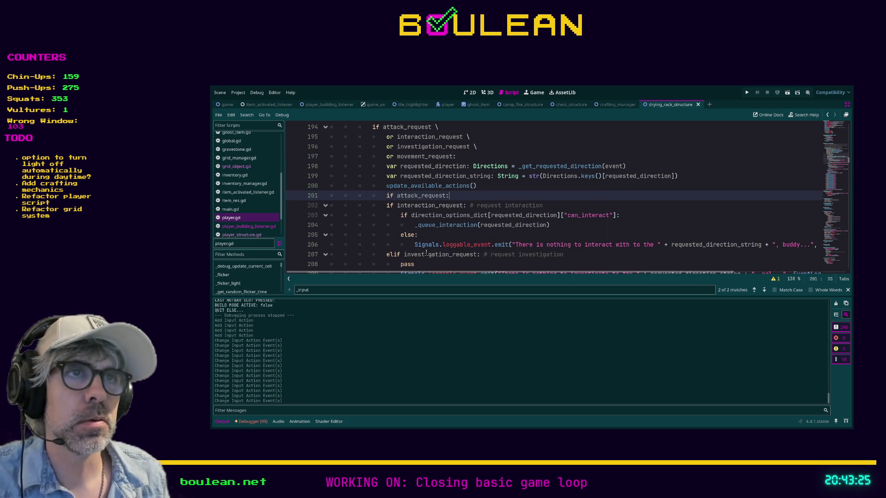
{"action": "key", "text": "Return"}
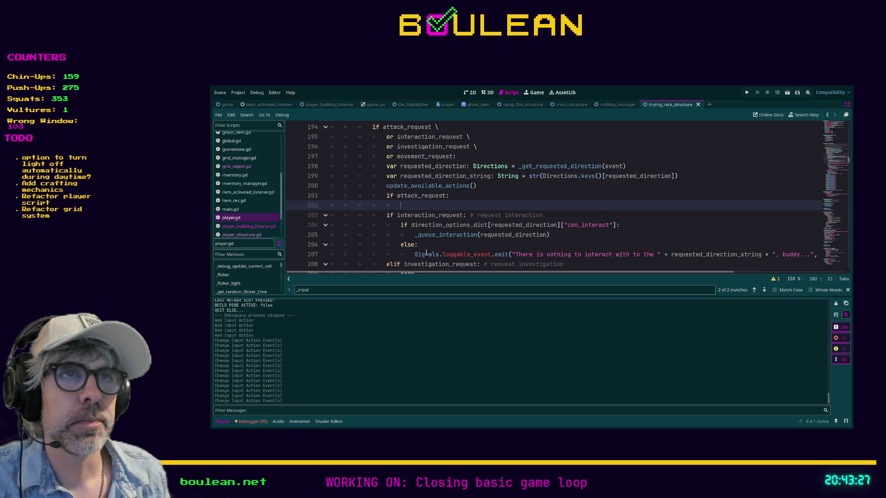
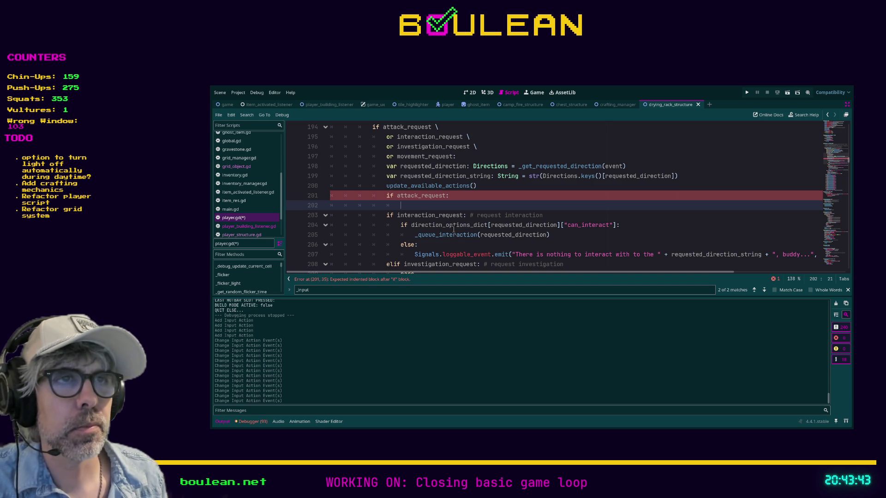
- Scroll through player.gd's _input function to review the empty attack_request branch on line 202
{"action": "scroll", "coordinate": [454, 229], "scroll_direction": "down", "scroll_amount": 1}
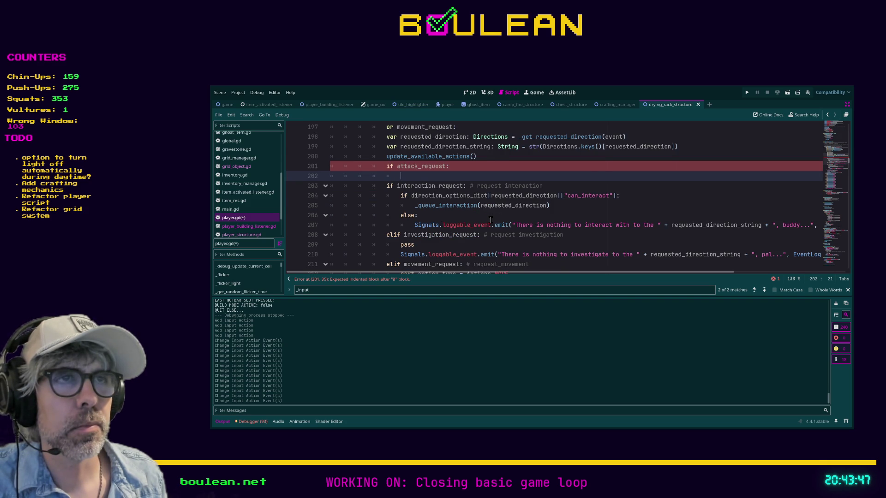
{"action": "scroll", "coordinate": [490, 219], "scroll_direction": "up", "scroll_amount": 1}
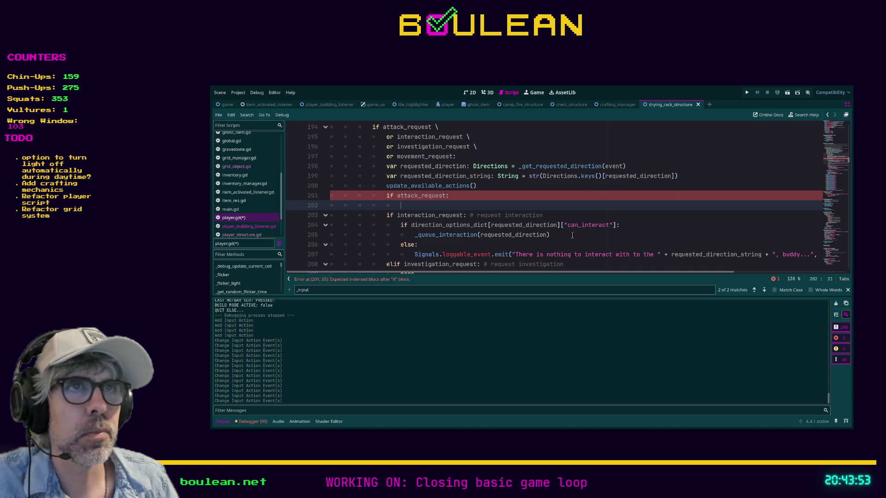
{"action": "scroll", "coordinate": [582, 235], "scroll_direction": "up", "scroll_amount": 5}
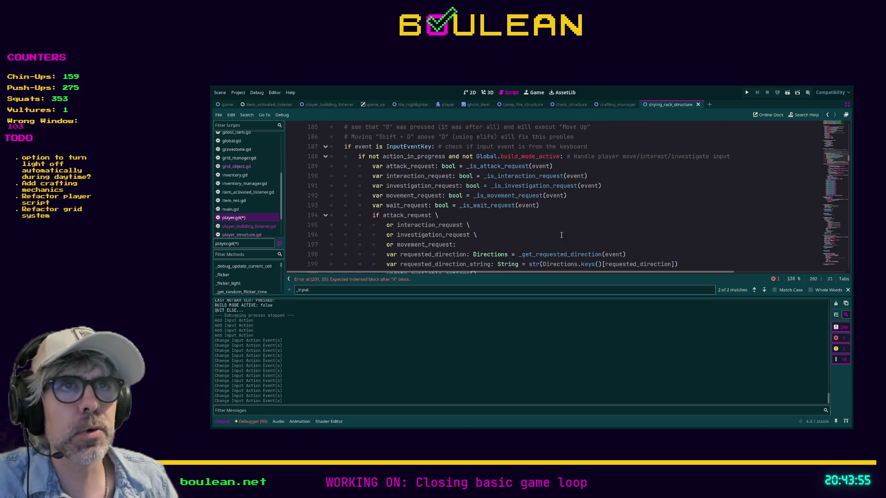
{"action": "scroll", "coordinate": [461, 185], "scroll_direction": "up", "scroll_amount": 2}
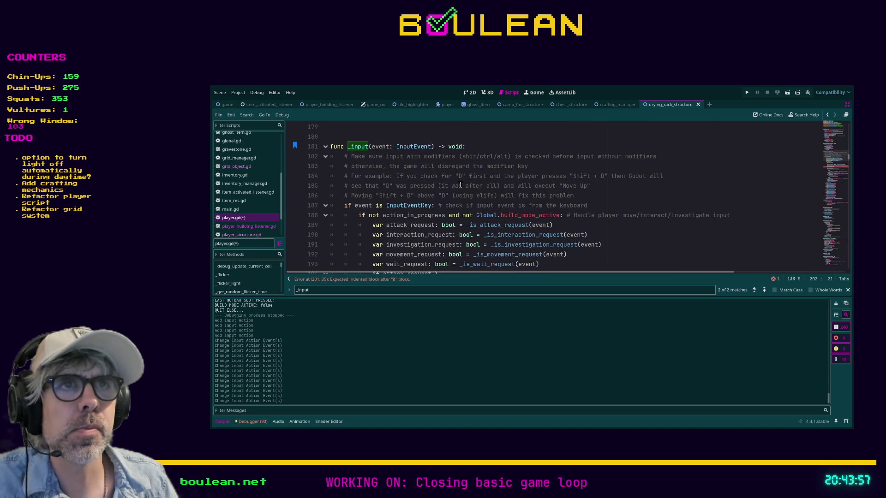
{"action": "scroll", "coordinate": [442, 200], "scroll_direction": "down", "scroll_amount": 1}
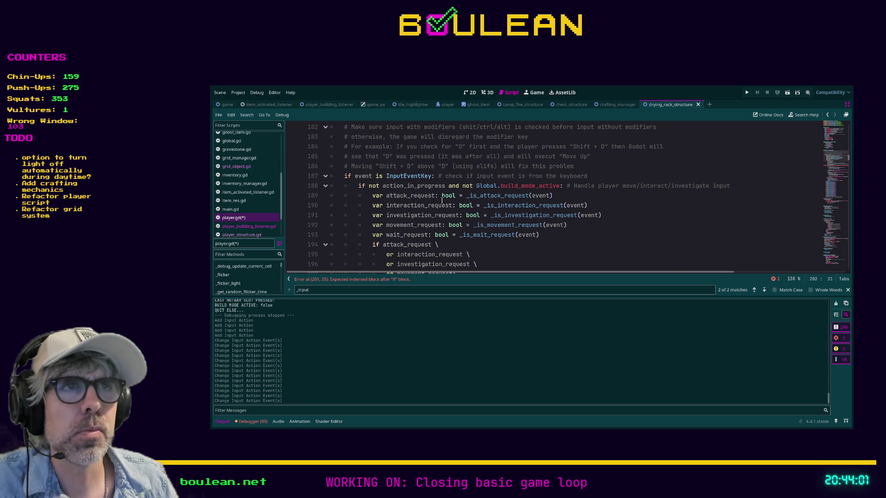
{"action": "scroll", "coordinate": [442, 200], "scroll_direction": "down", "scroll_amount": 2}
{"action": "scroll", "coordinate": [442, 200], "scroll_direction": "down", "scroll_amount": 1}
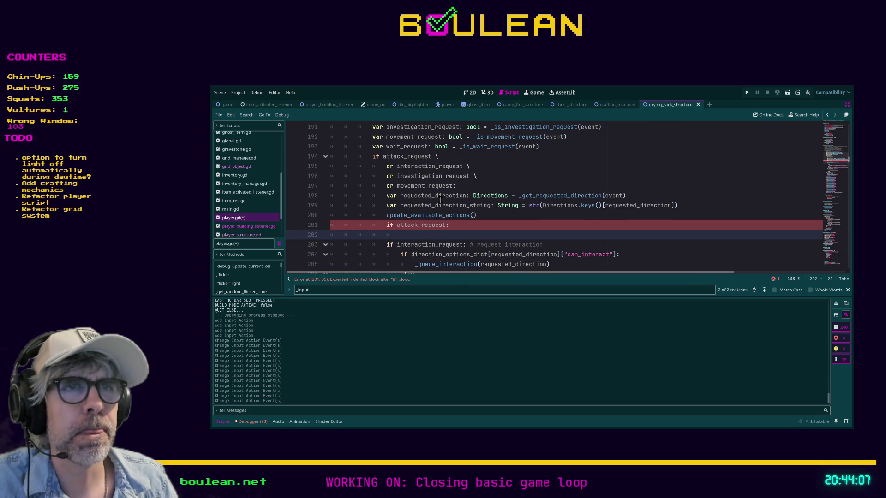
{"action": "scroll", "coordinate": [441, 199], "scroll_direction": "down", "scroll_amount": 1}
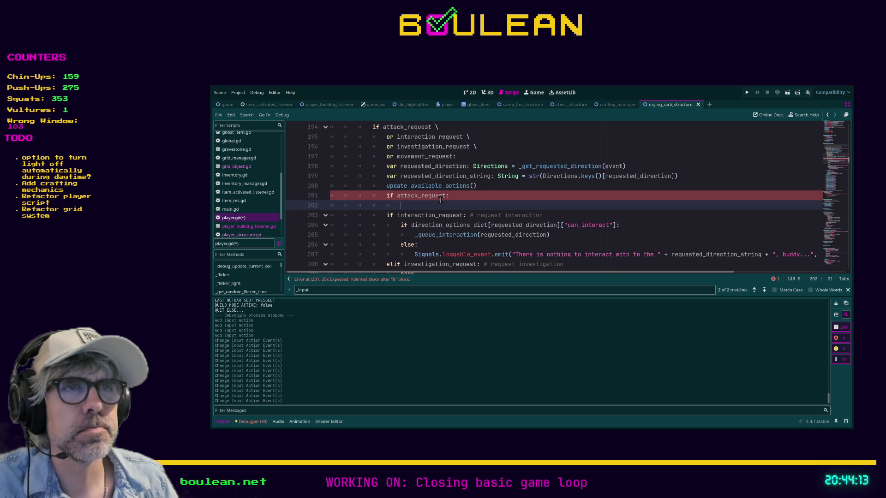
{"action": "scroll", "coordinate": [441, 199], "scroll_direction": "down", "scroll_amount": 5}
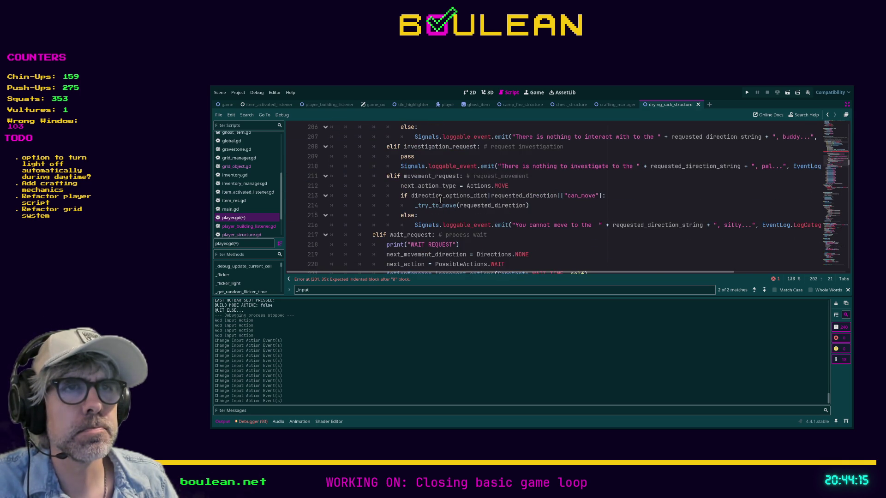
{"action": "scroll", "coordinate": [441, 199], "scroll_direction": "down", "scroll_amount": 3}
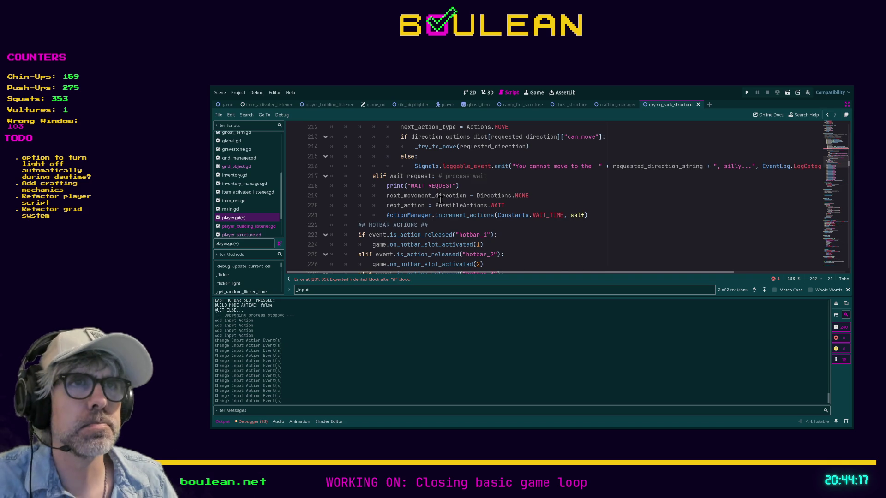
{"action": "scroll", "coordinate": [441, 199], "scroll_direction": "up", "scroll_amount": 3}
{"action": "scroll", "coordinate": [441, 199], "scroll_direction": "up", "scroll_amount": 2}
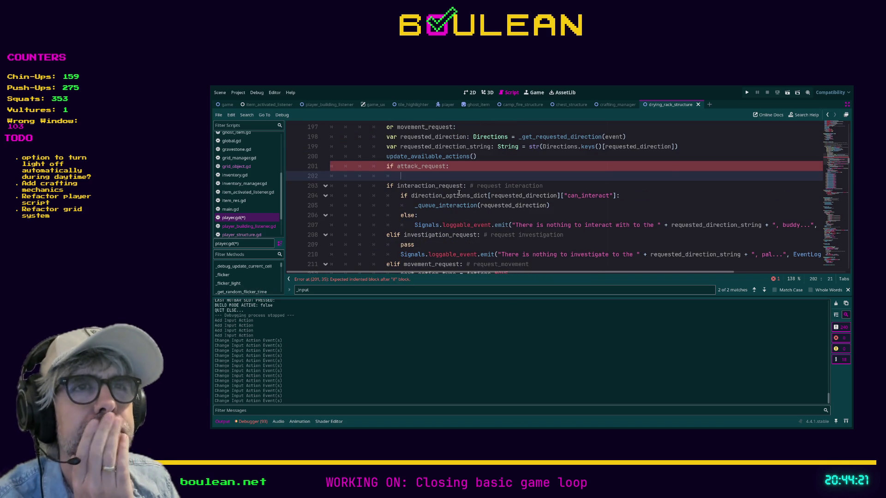
{"action": "scroll", "coordinate": [444, 205], "scroll_direction": "down", "scroll_amount": 1}
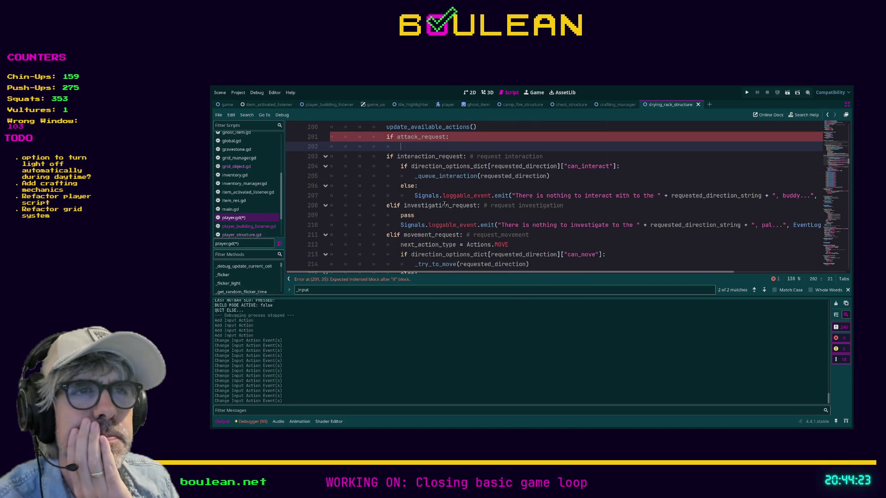
{"action": "scroll", "coordinate": [444, 212], "scroll_direction": "down", "scroll_amount": 1}
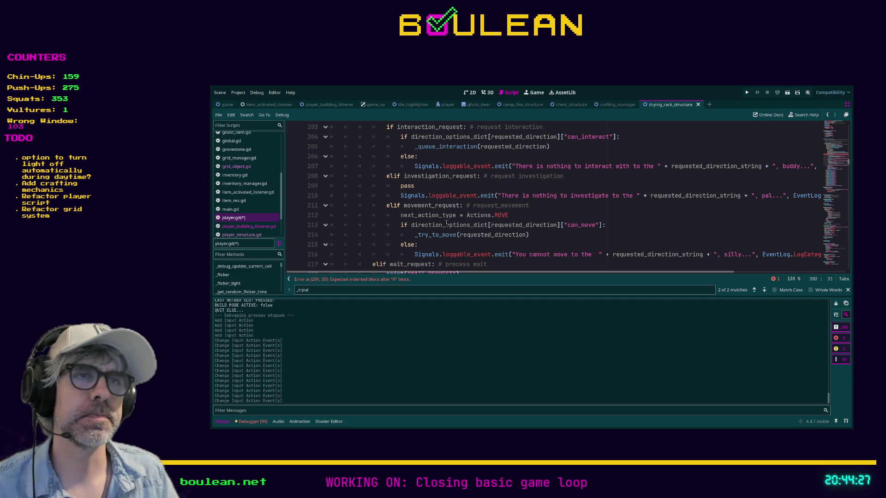
{"action": "scroll", "coordinate": [446, 223], "scroll_direction": "up", "scroll_amount": 2}
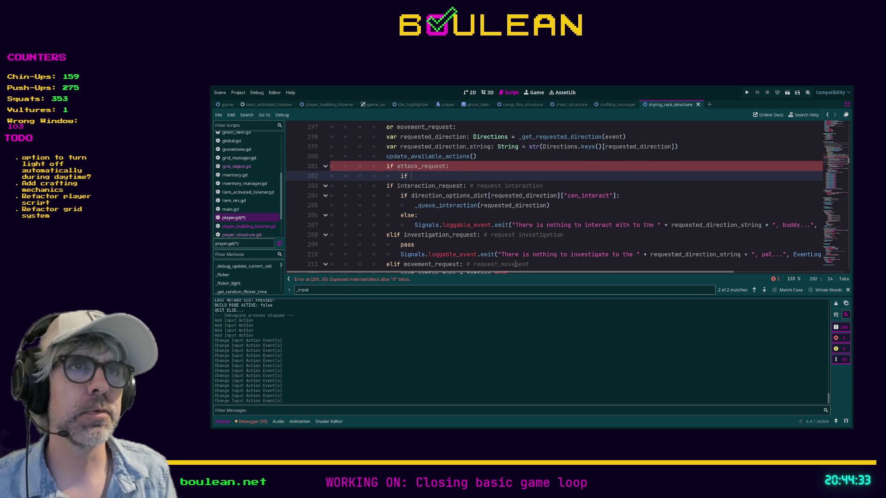
- Replace the unfinished 'direction_op' text on line 202 with 'if event.'
{"action": "type", "text": "direction"}
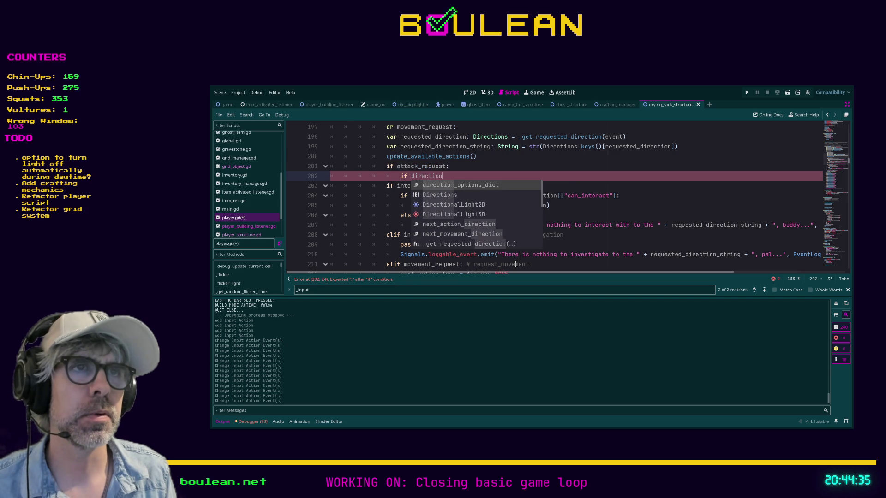
{"action": "type", "text": "_op"}
{"action": "key", "text": "BackSpace"}
{"action": "key", "text": "BackSpace"}
{"action": "key", "text": "BackSpace"}
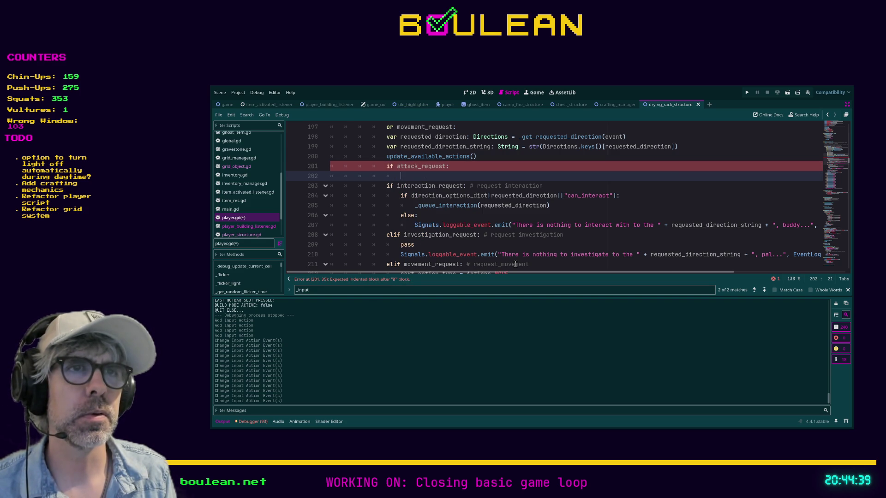
{"action": "type", "text": "if "}
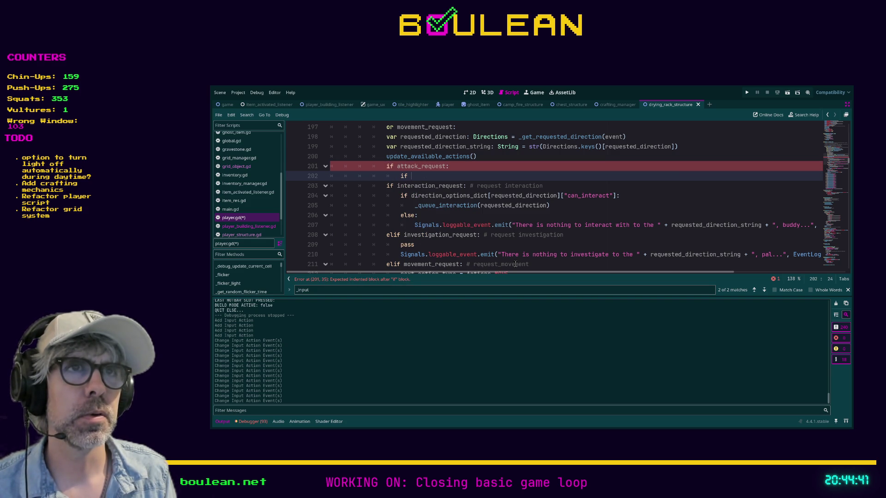
{"action": "type", "text": "event."}
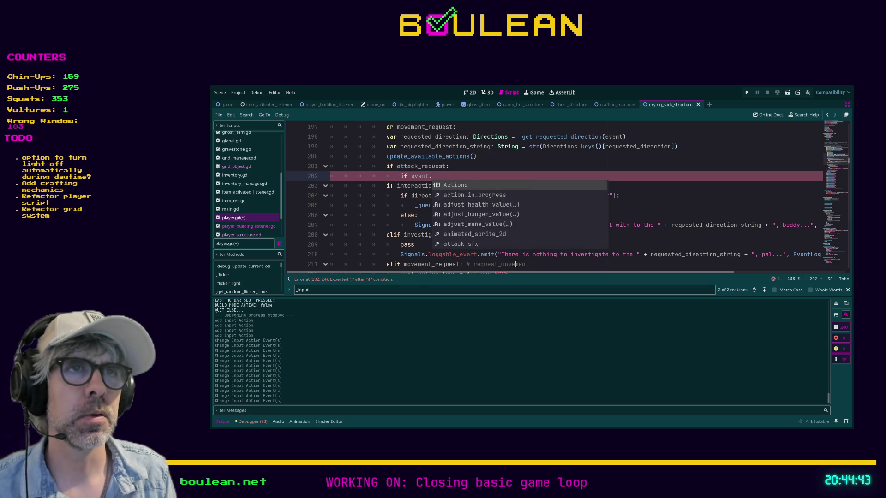
- Review the surrounding _input code and return the caret to line 202's event check
{"action": "left_click", "coordinate": [602, 167]}
{"action": "scroll", "coordinate": [594, 184], "scroll_direction": "up", "scroll_amount": 2}
{"action": "scroll", "coordinate": [594, 183], "scroll_direction": "up", "scroll_amount": 2}
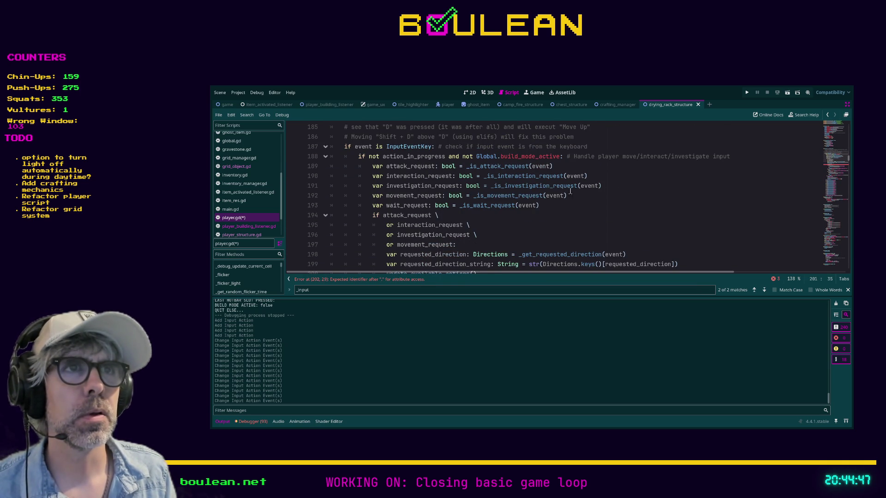
{"action": "scroll", "coordinate": [547, 194], "scroll_direction": "down", "scroll_amount": 3}
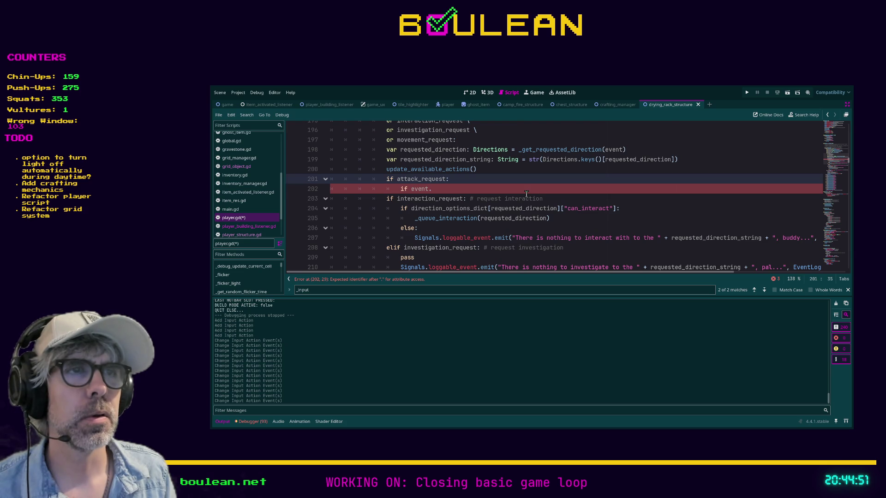
{"action": "scroll", "coordinate": [526, 194], "scroll_direction": "down", "scroll_amount": 3}
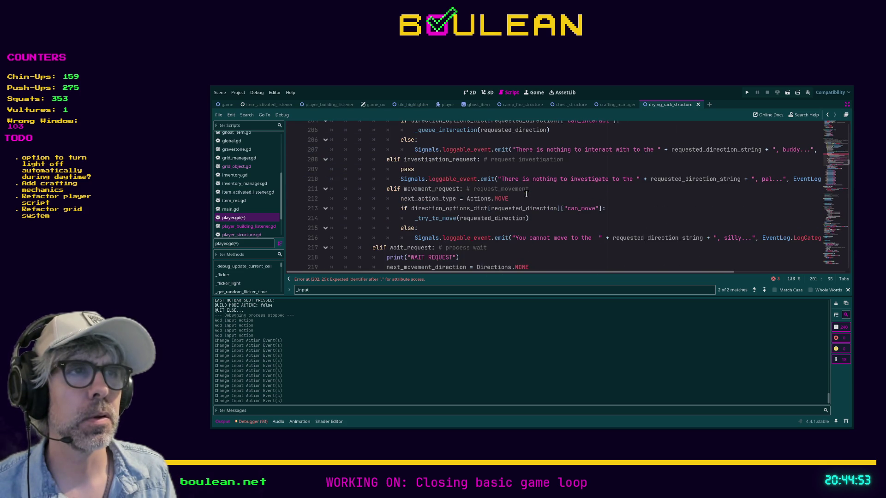
{"action": "scroll", "coordinate": [543, 213], "scroll_direction": "down", "scroll_amount": 3}
{"action": "scroll", "coordinate": [544, 213], "scroll_direction": "down", "scroll_amount": 3}
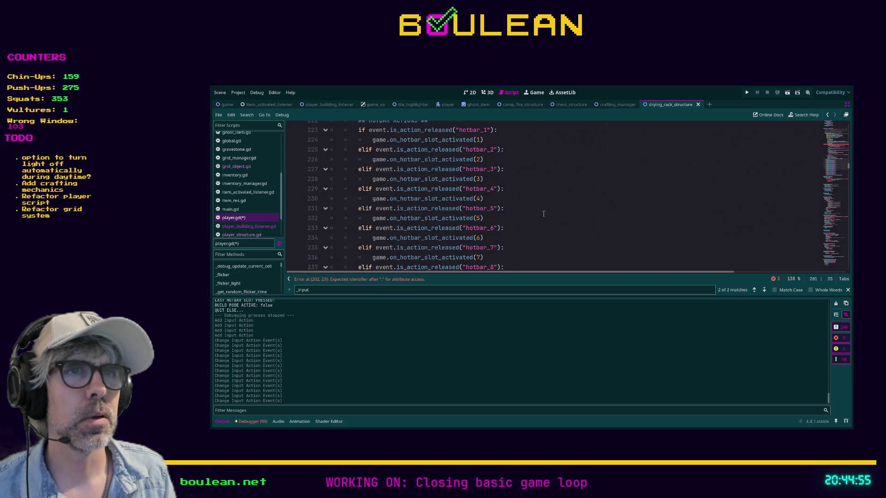
{"action": "scroll", "coordinate": [543, 214], "scroll_direction": "up", "scroll_amount": 9}
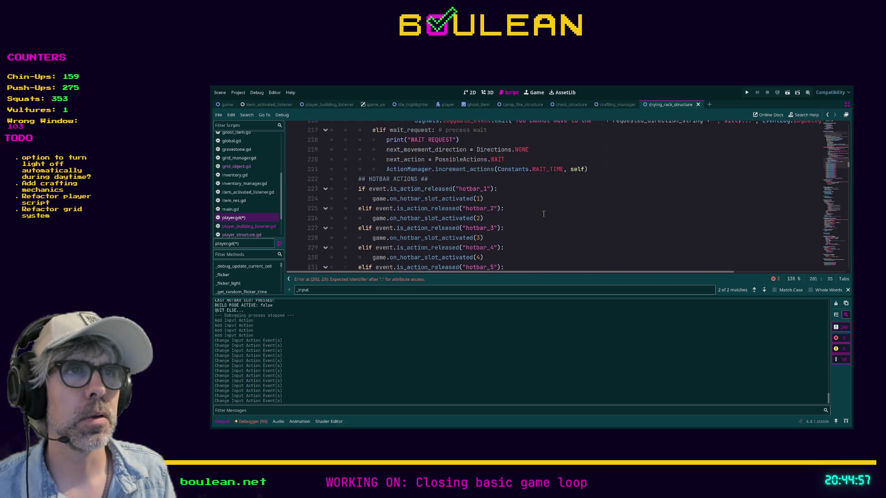
{"action": "left_click", "coordinate": [468, 190]}
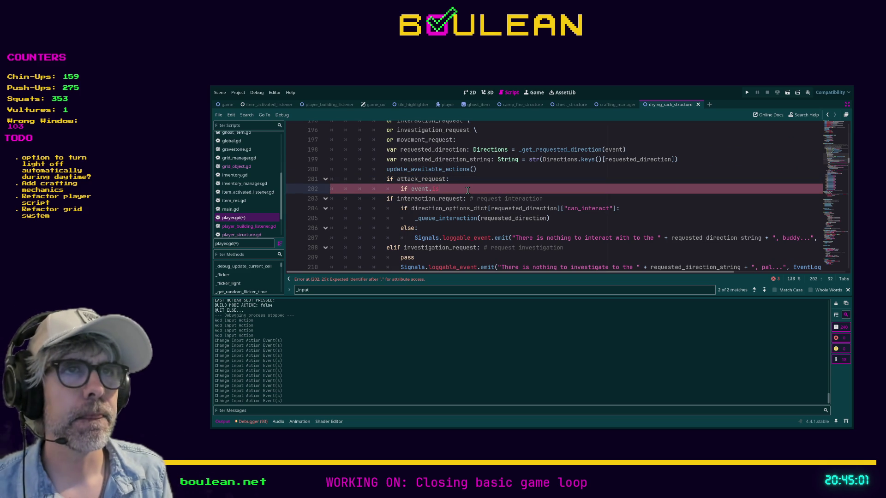
- Complete the check as is_action_pressed("attack_north") printing "ATTACK NORTH", with an indented blank line below
{"action": "type", "text": "is"}
{"action": "key", "text": "Down"}
{"action": "key", "text": "Down"}
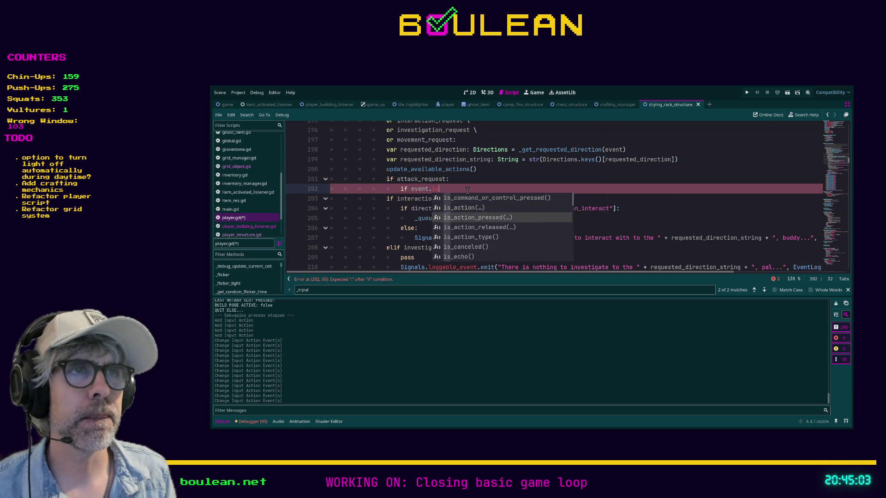
{"action": "key", "text": "Return"}
{"action": "key", "text": "Down"}
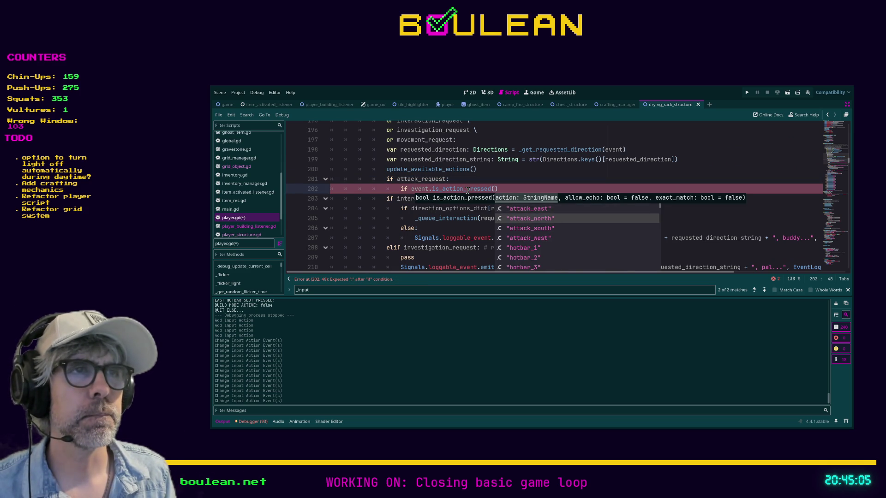
{"action": "key", "text": "Return"}
{"action": "key", "text": "Right"}
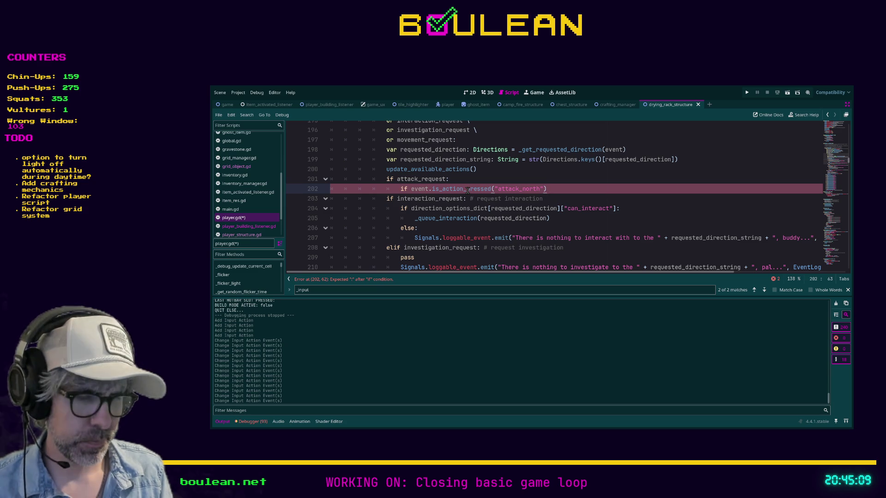
{"action": "type", "text": ":"}
{"action": "key", "text": "Return"}
{"action": "type", "text": "print(\"ATTACK NORTH\")"}
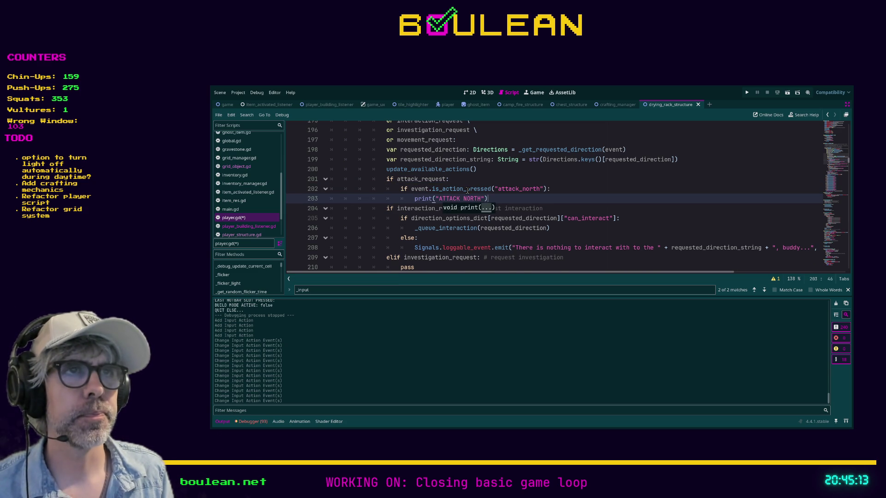
{"action": "key", "text": "Return"}
{"action": "key", "text": "Tab"}
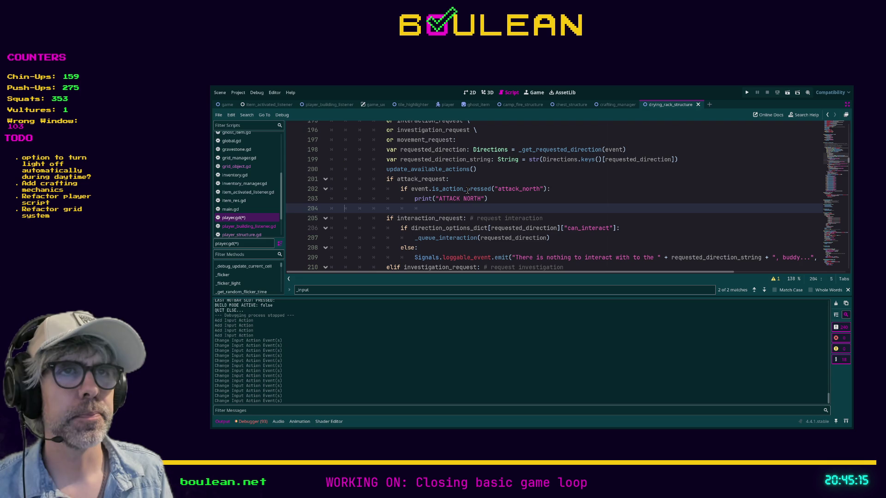
{"action": "key", "text": "Delete"}
{"action": "key", "text": "Delete"}
{"action": "key", "text": "Delete"}
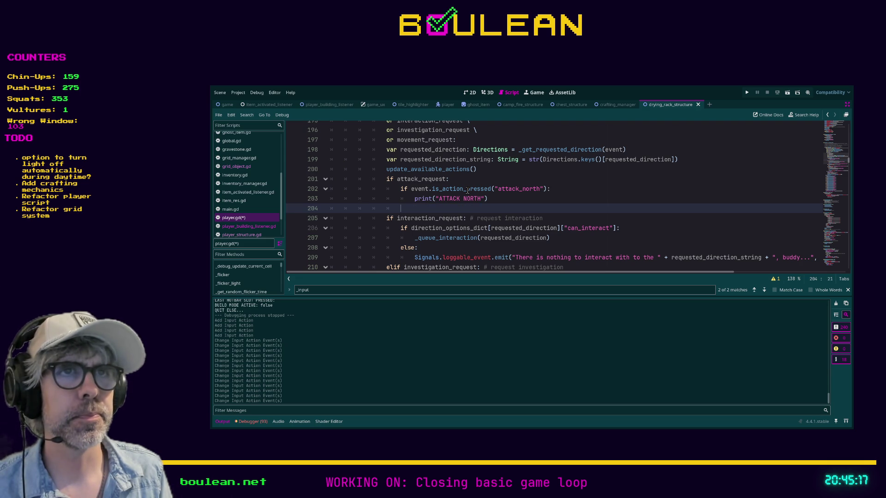
- Paste the attack_north check onto line 204 and remove the accidental doubled 'if'
{"action": "type", "text": "atta"}
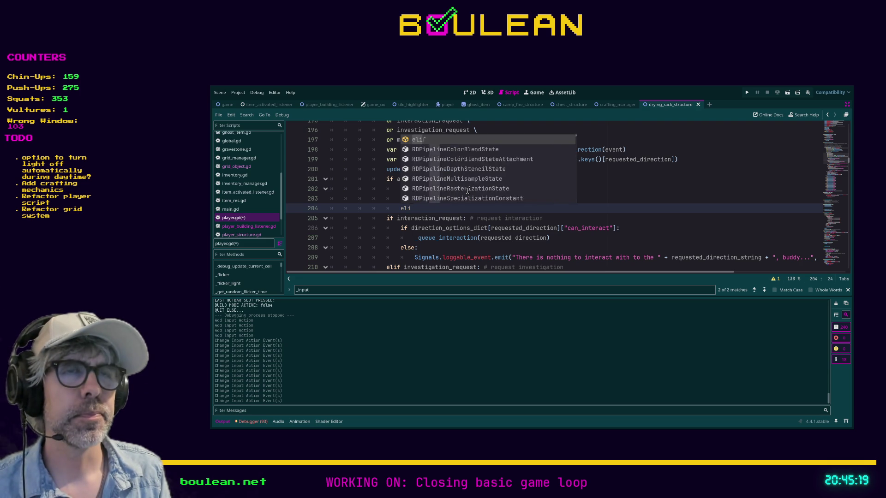
{"action": "key", "text": "BackSpace"}
{"action": "key", "text": "BackSpace"}
{"action": "key", "text": "BackSpace"}
{"action": "type", "text": "if"}
{"action": "type", "text": "if event.is_action_pressed(\"attack_north\")"}
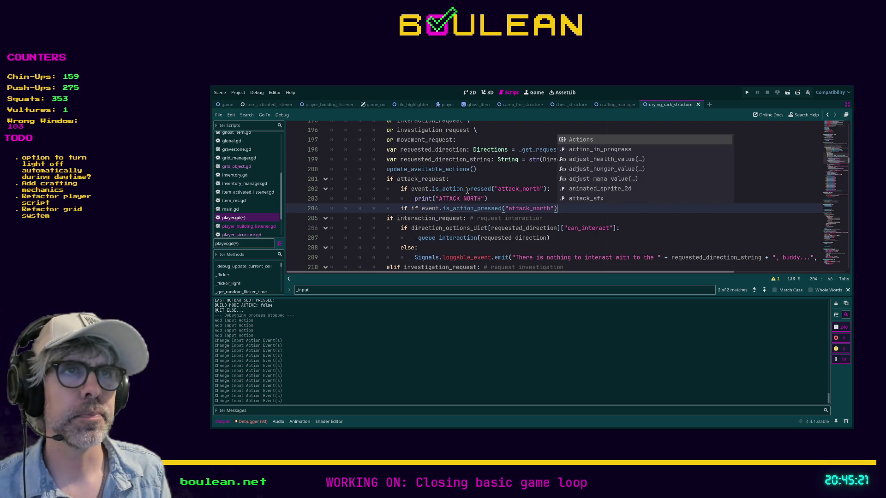
{"action": "key", "text": "Home"}
{"action": "key", "text": "Right"}
{"action": "key", "text": "Right"}
{"action": "key", "text": "Right"}
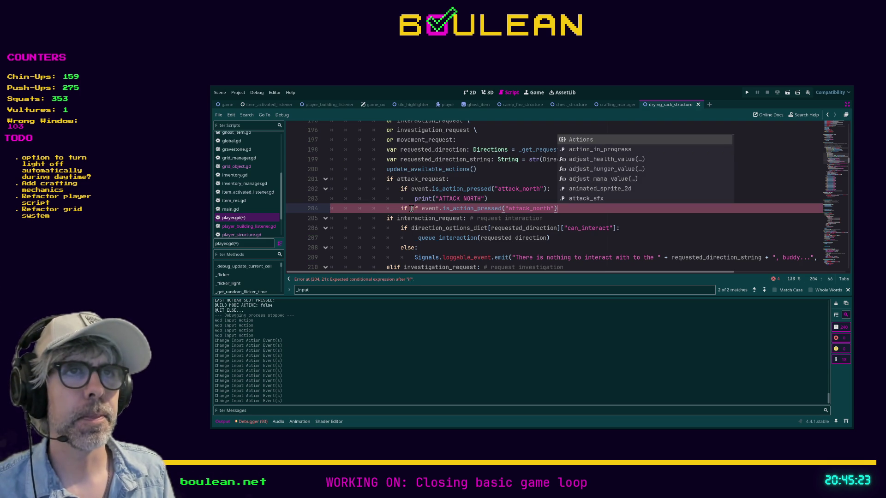
{"action": "key", "text": "BackSpace"}
{"action": "key", "text": "BackSpace"}
{"action": "key", "text": "BackSpace"}
{"action": "left_click", "coordinate": [556, 209]}
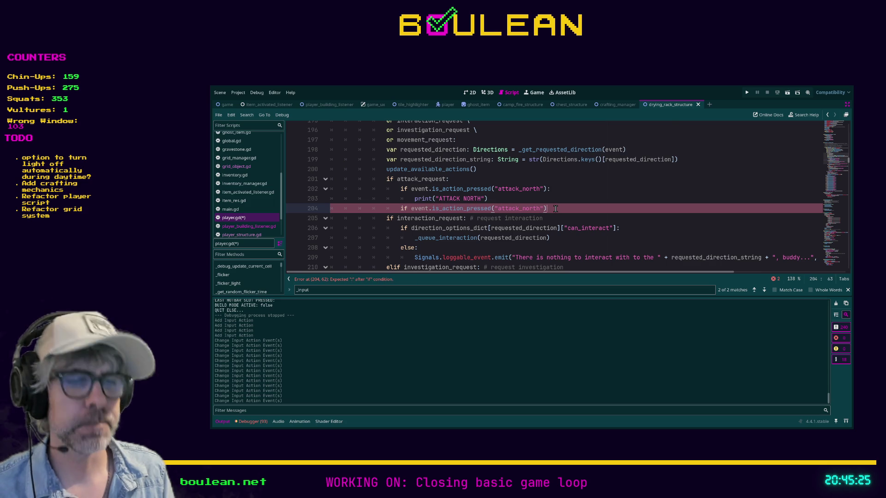
- Duplicate the check twice and rename the copies to attack_south, attack_east and attack_west
{"action": "key", "text": "ctrl+shift+d"}
{"action": "key", "text": "ctrl+shift+d"}
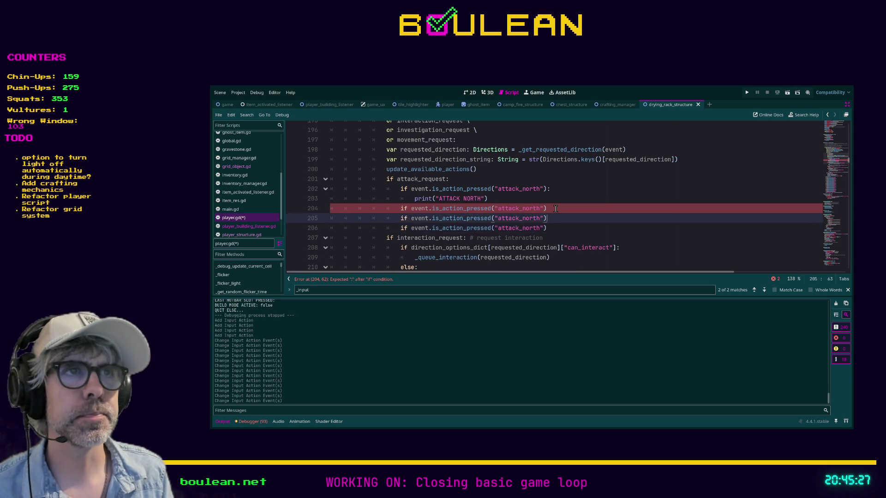
{"action": "key", "text": "Left"}
{"action": "key", "text": "Left"}
{"action": "key", "text": "BackSpace"}
{"action": "key", "text": "BackSpace"}
{"action": "key", "text": "BackSpace"}
{"action": "type", "text": "south"}
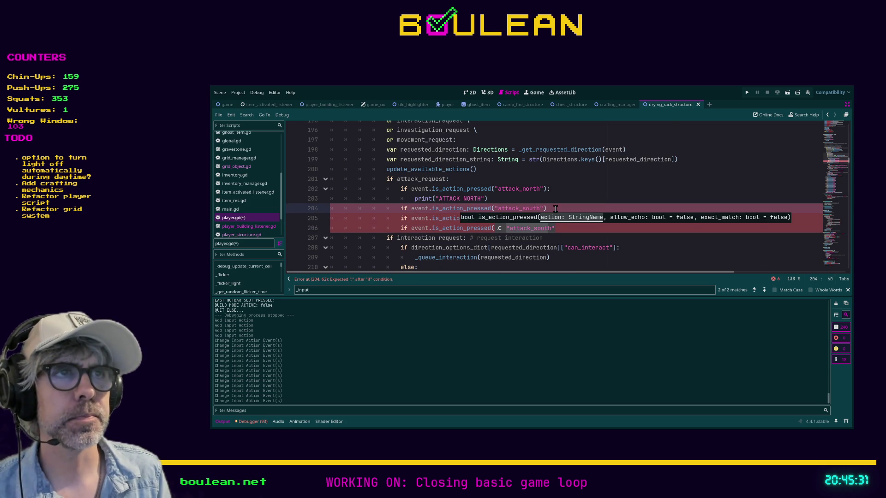
{"action": "left_click", "coordinate": [549, 230]}
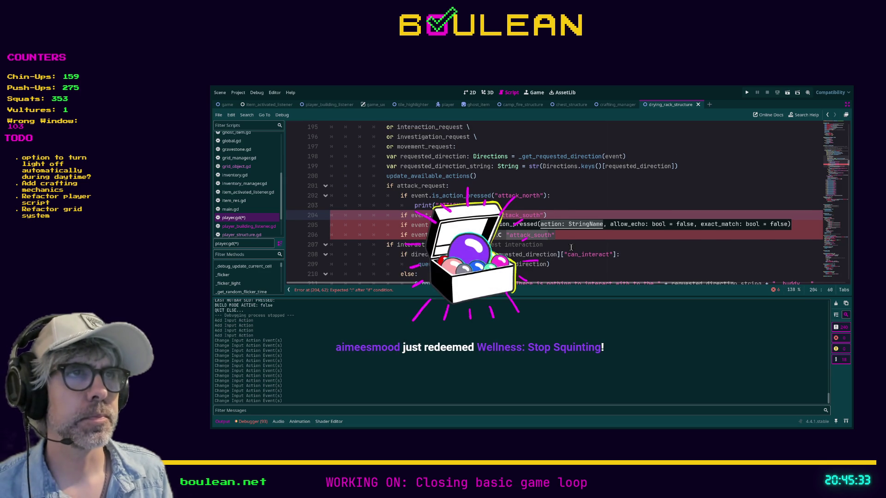
{"action": "type", "text": "\"attack_north\")"}
{"action": "key", "text": "Up"}
{"action": "key", "text": "Left"}
{"action": "key", "text": "Left"}
{"action": "key", "text": "BackSpace"}
{"action": "key", "text": "BackSpace"}
{"action": "key", "text": "BackSpace"}
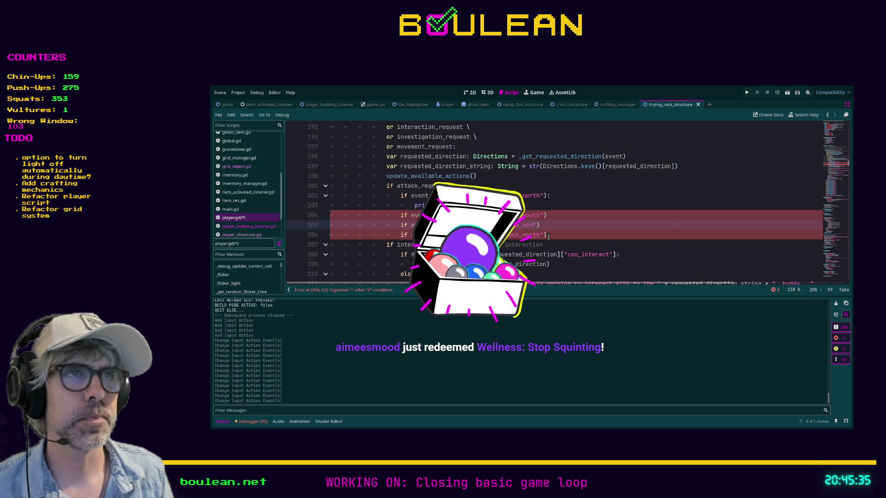
{"action": "type", "text": "east"}
{"action": "key", "text": "Down"}
{"action": "key", "text": "Right"}
{"action": "key", "text": "BackSpace"}
{"action": "key", "text": "BackSpace"}
{"action": "key", "text": "BackSpace"}
{"action": "key", "text": "BackSpace"}
{"action": "key", "text": "BackSpace"}
{"action": "type", "text": "west"}
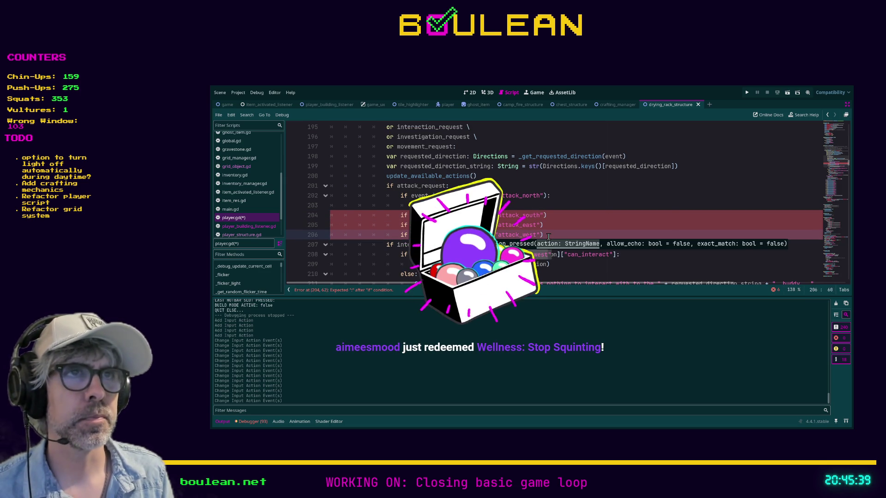
{"action": "key", "text": "Up"}
{"action": "key", "text": "Up"}
{"action": "key", "text": "Up"}
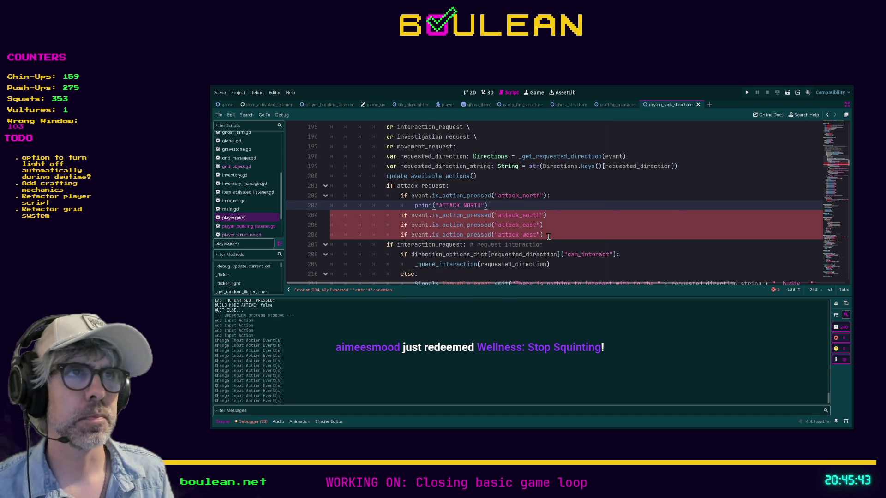
- Paste the print line under the south, east and west checks and indent each one
{"action": "key", "text": "Down"}
{"action": "key", "text": "ctrl+v"}
{"action": "key", "text": "Down"}
{"action": "key", "text": "Down"}
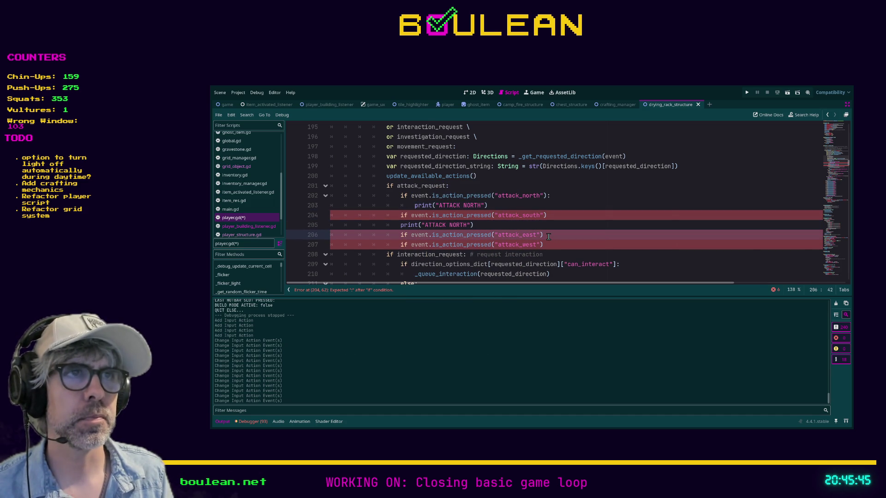
{"action": "type", "text": "print(\"ATTACK NORTH\")"}
{"action": "key", "text": "Down"}
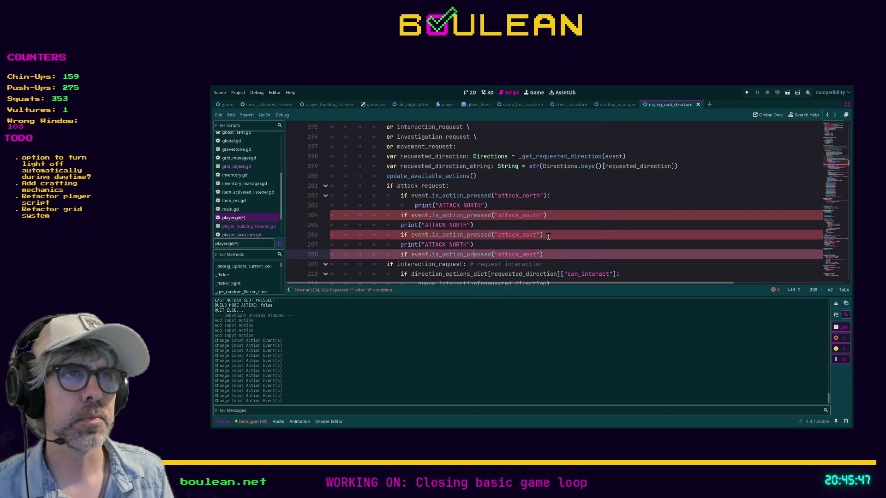
{"action": "type", "text": "print(\"ATTACK NORTH\")"}
{"action": "key", "text": "Home"}
{"action": "key", "text": "Tab"}
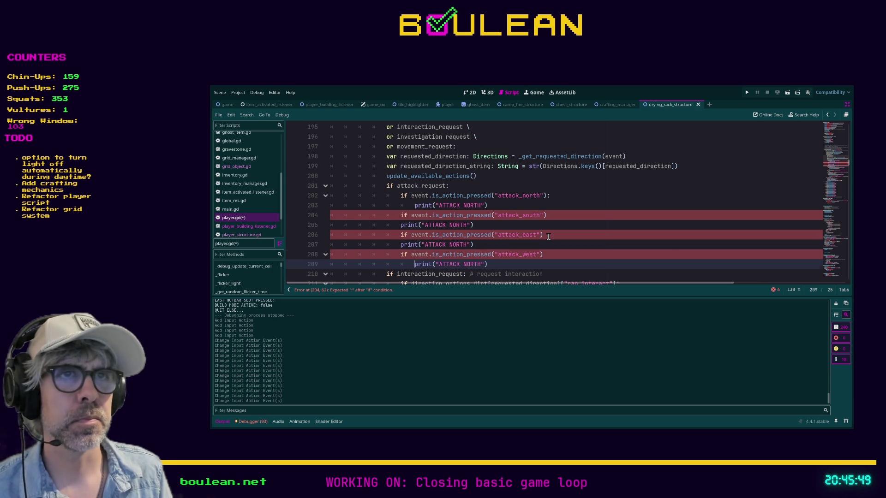
{"action": "key", "text": "Up"}
{"action": "key", "text": "Up"}
{"action": "key", "text": "Tab"}
{"action": "key", "text": "Up"}
{"action": "key", "text": "Up"}
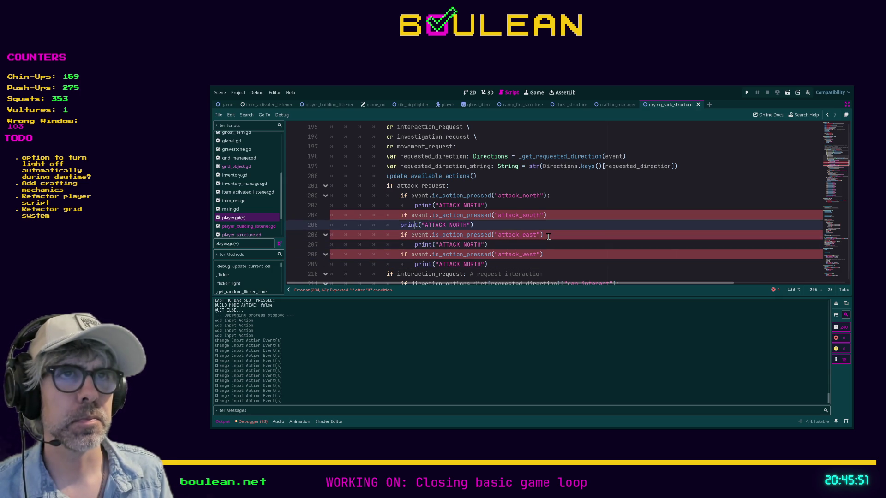
{"action": "key", "text": "Tab"}
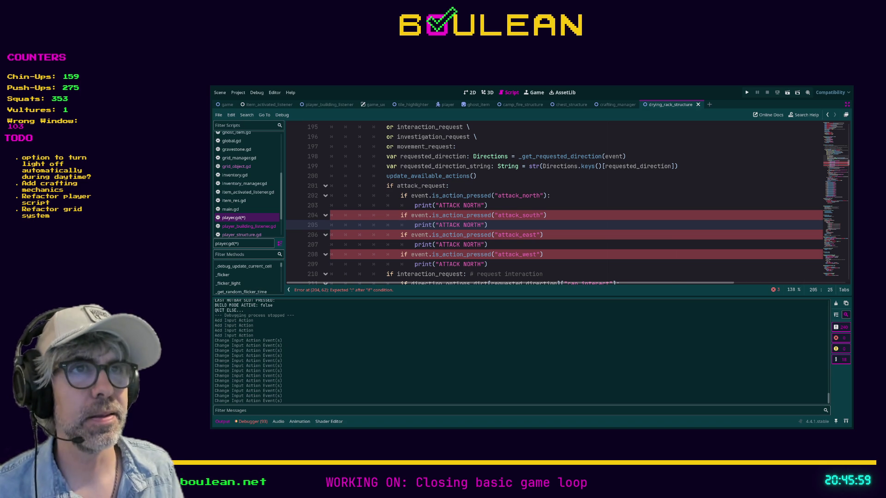
- Add the south check's colon and change the messages to ATTACK SOUTH, ATTACK EAST and ATTACK WEST
{"action": "left_click", "coordinate": [563, 219]}
{"action": "type", "text": ":"}
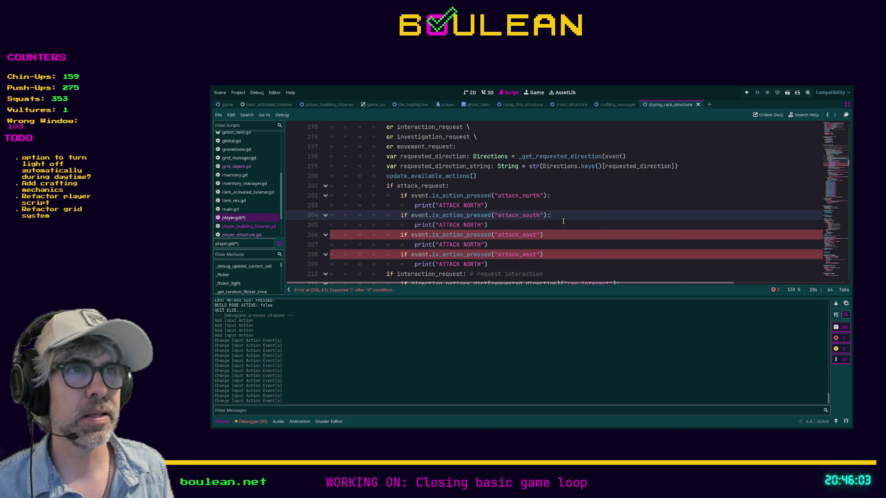
{"action": "key", "text": "Down"}
{"action": "key", "text": "Left"}
{"action": "key", "text": "Left"}
{"action": "key", "text": "BackSpace"}
{"action": "key", "text": "BackSpace"}
{"action": "key", "text": "BackSpace"}
{"action": "type", "text": "SOUTH"}
{"action": "key", "text": "Down"}
{"action": "key", "text": "Down"}
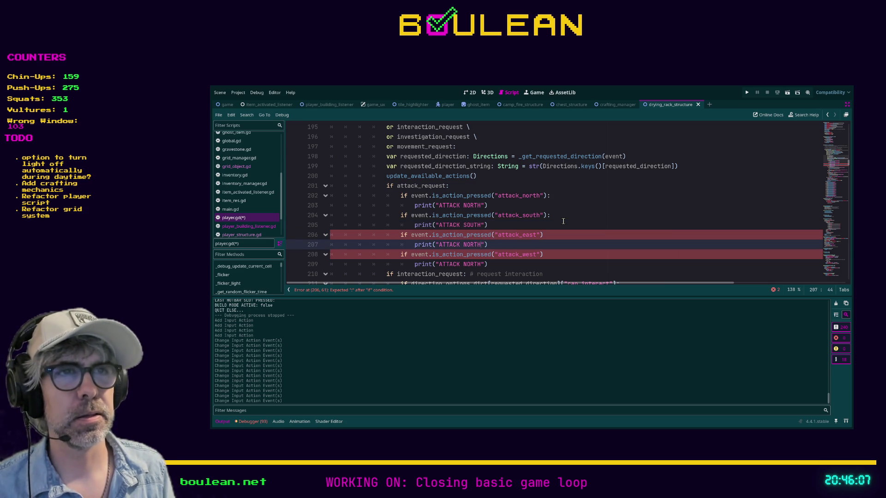
{"action": "key", "text": "BackSpace"}
{"action": "key", "text": "BackSpace"}
{"action": "key", "text": "BackSpace"}
{"action": "key", "text": "BackSpace"}
{"action": "type", "text": "EAST"}
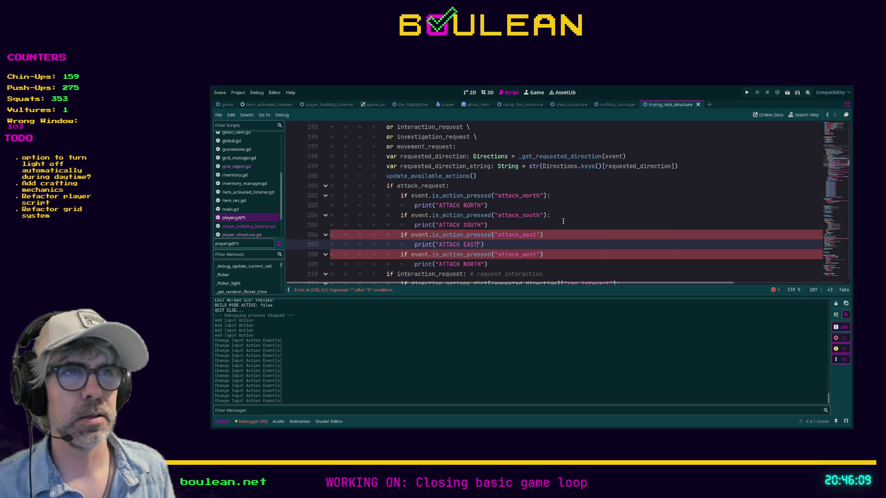
{"action": "key", "text": "Down"}
{"action": "key", "text": "Down"}
{"action": "key", "text": "Delete"}
{"action": "key", "text": "BackSpace"}
{"action": "key", "text": "BackSpace"}
{"action": "key", "text": "BackSpace"}
{"action": "type", "text": "WEST"}
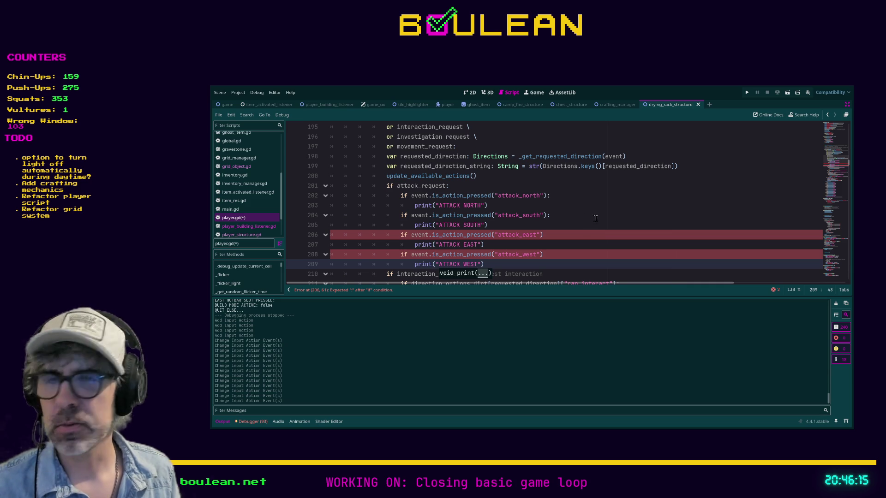
- Add trailing colons to the attack_east and attack_west conditions
{"action": "left_click", "coordinate": [561, 234]}
{"action": "type", "text": ":"}
{"action": "left_click", "coordinate": [552, 255]}
{"action": "type", "text": ":"}
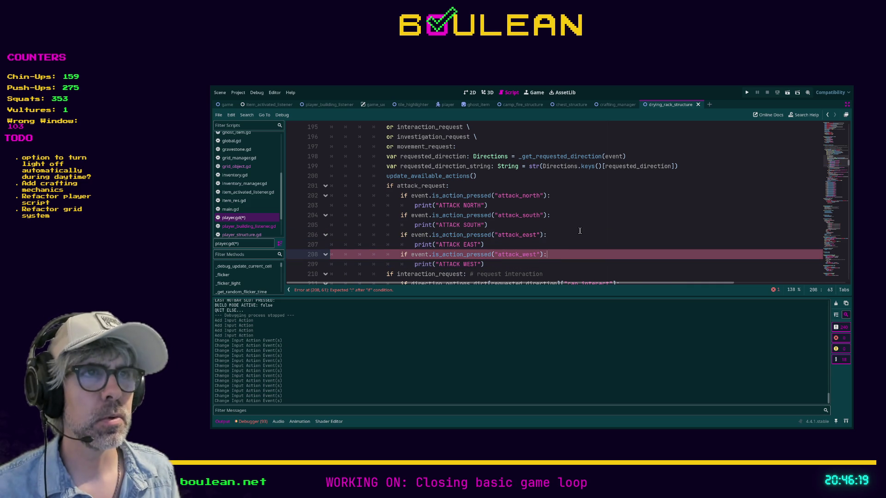
{"action": "scroll", "coordinate": [586, 234], "scroll_direction": "down", "scroll_amount": 1}
{"action": "left_click", "coordinate": [576, 237]}
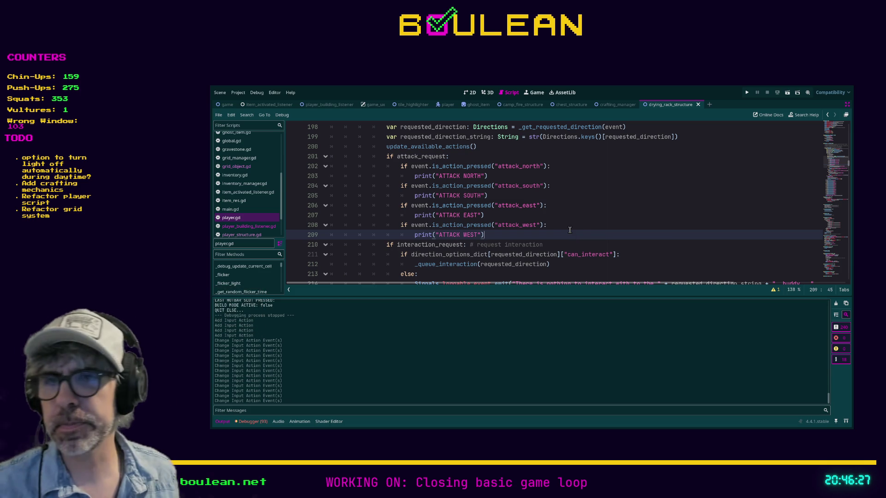
- Run the game with F5, step the wizard north and attack northward repeatedly
{"action": "key", "text": "F5"}
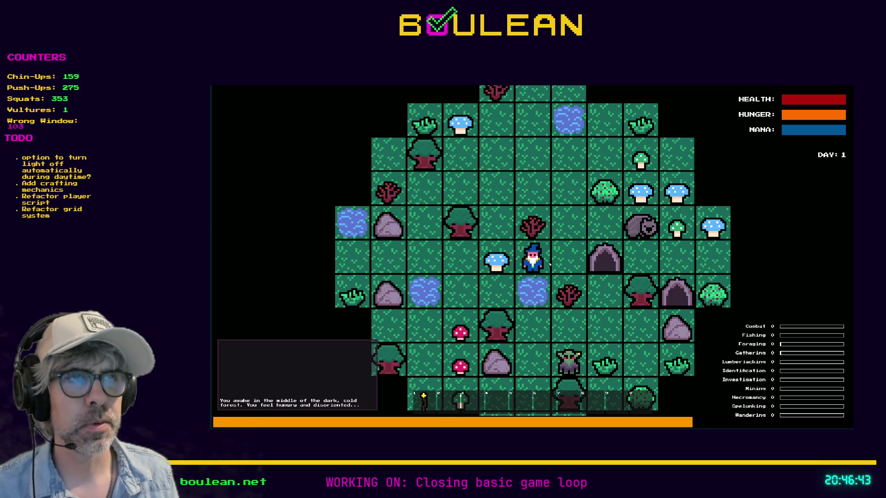
{"action": "key", "text": "Up"}
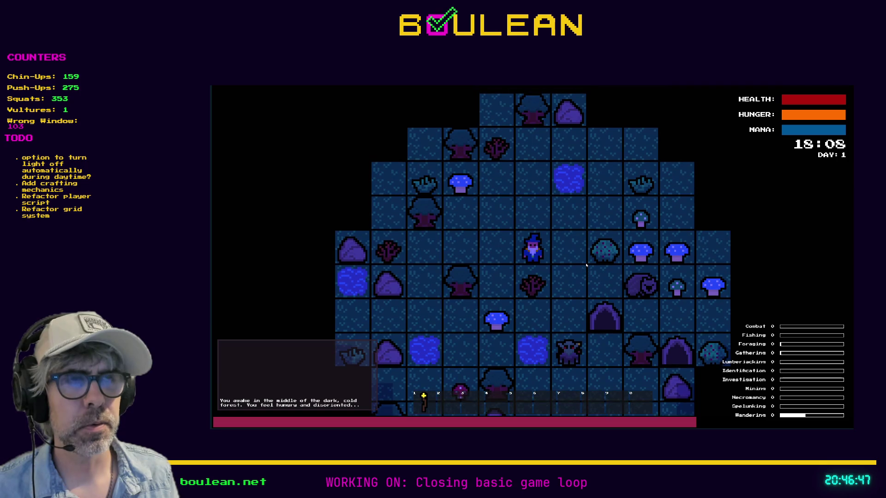
{"action": "key", "text": "e"}
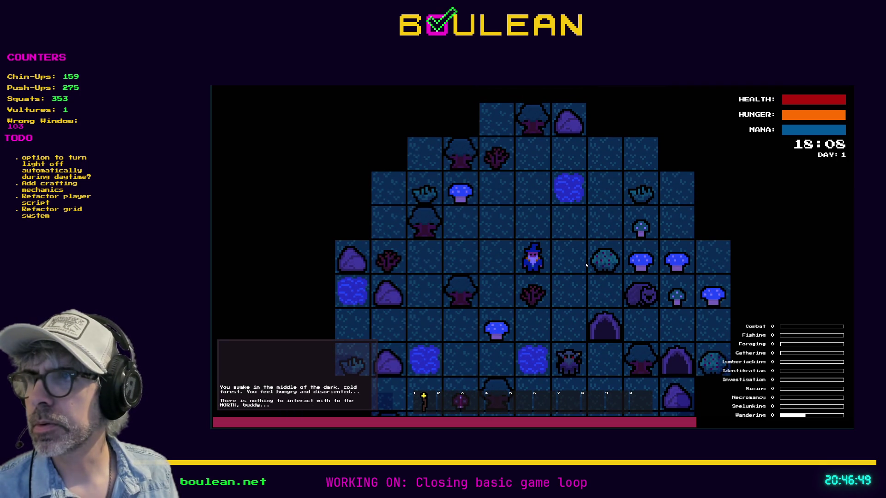
{"action": "key", "text": "e"}
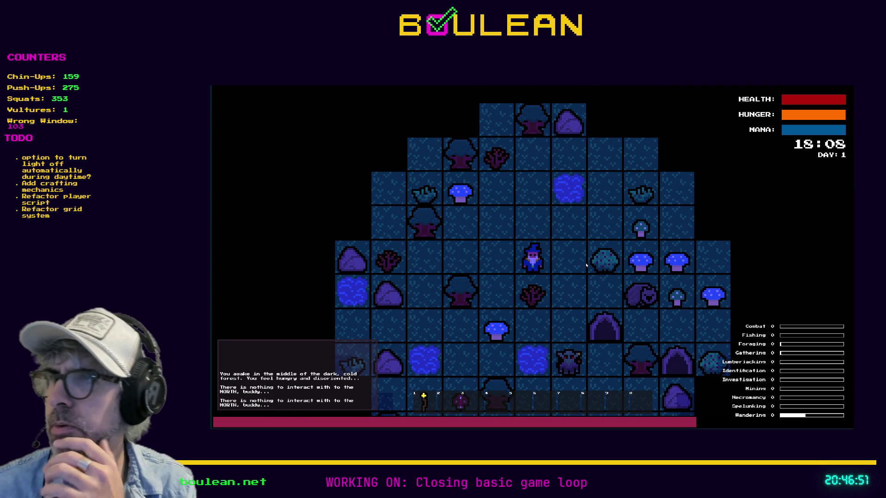
{"action": "key", "text": "e"}
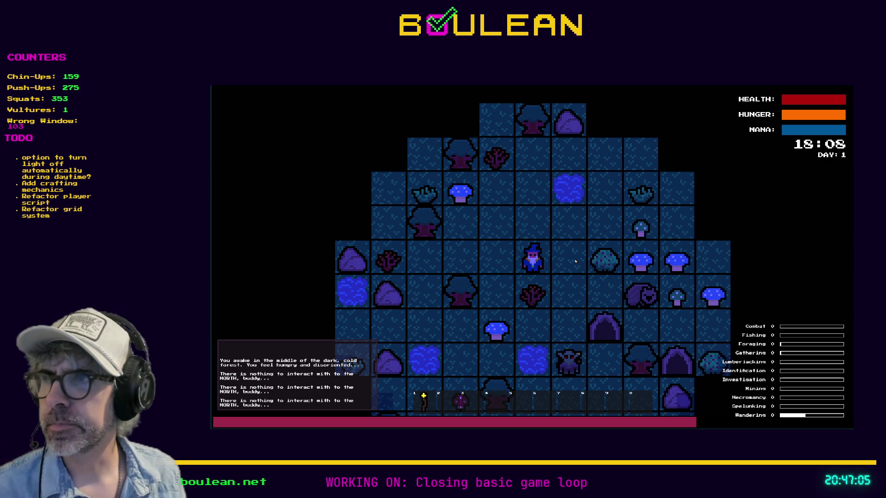
{"action": "key", "text": "e"}
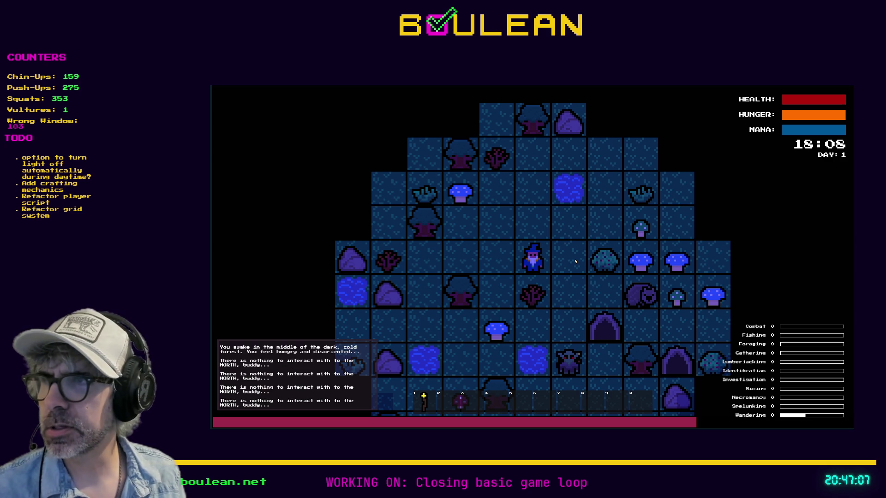
{"action": "key", "text": "e"}
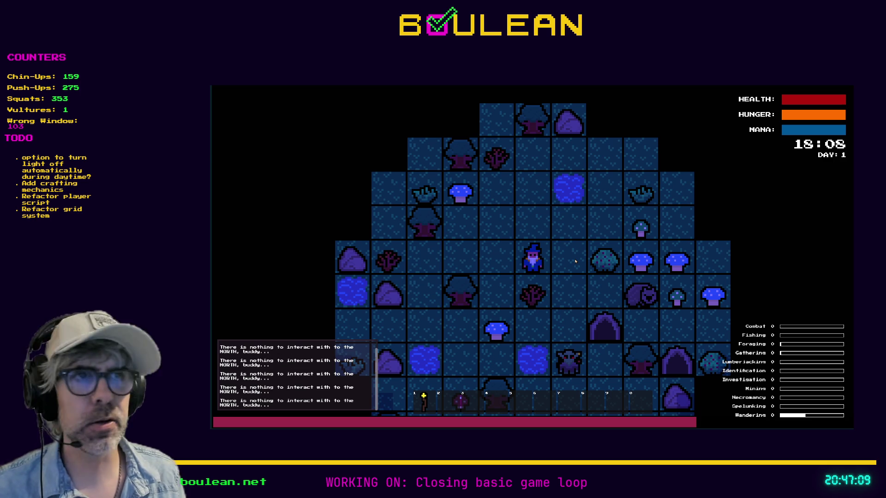
- Chop the sapling to the south into two sticks, then move the wizard west
{"action": "key", "text": "s"}
{"action": "key", "text": "e"}
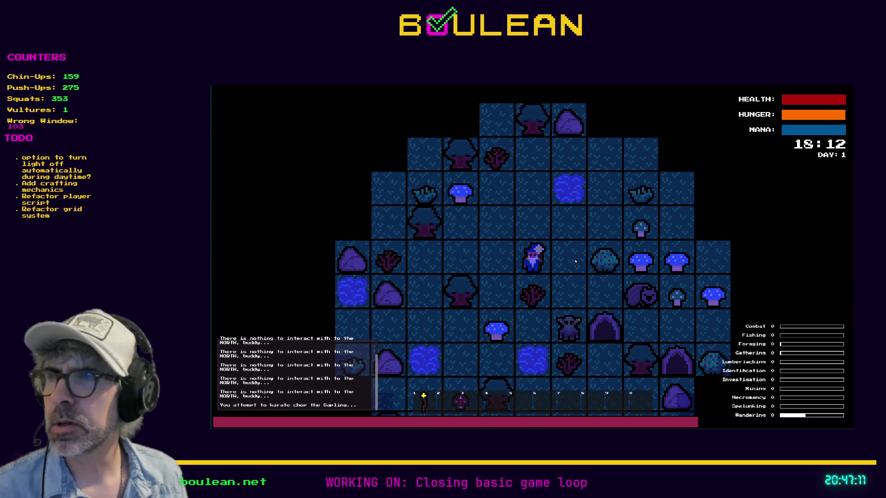
{"action": "key", "text": "e"}
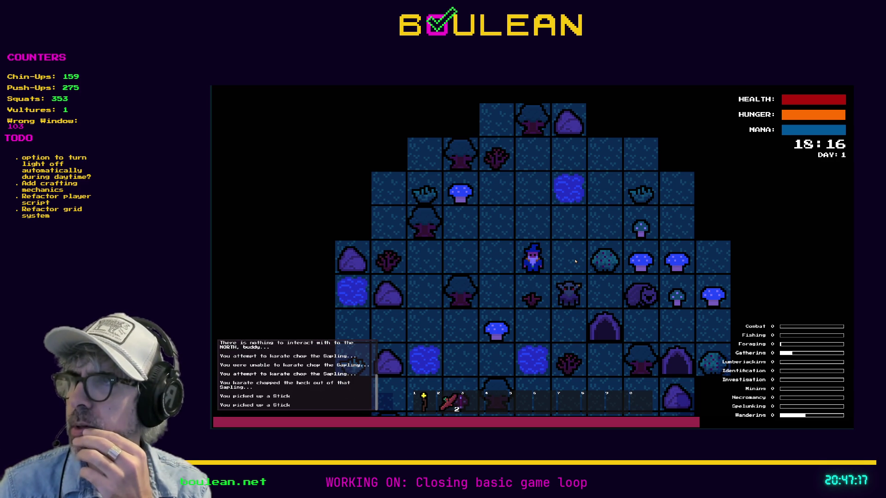
{"action": "key", "text": "a"}
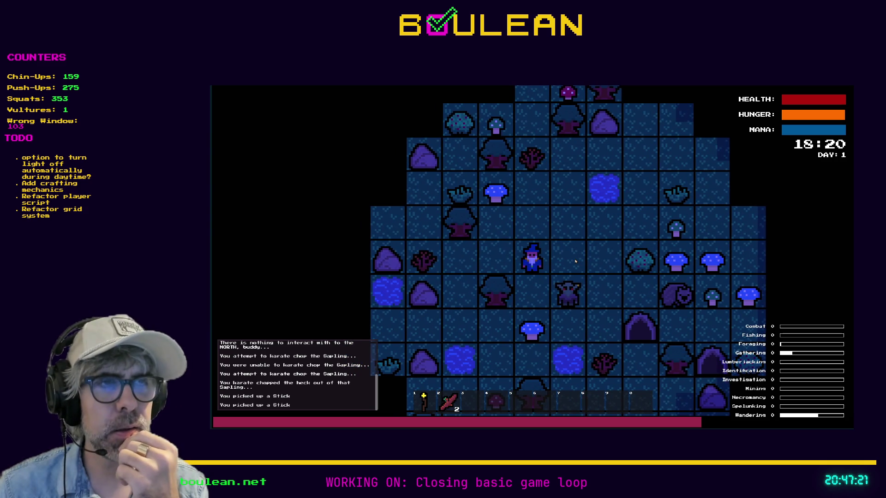
{"action": "key", "text": "Down"}
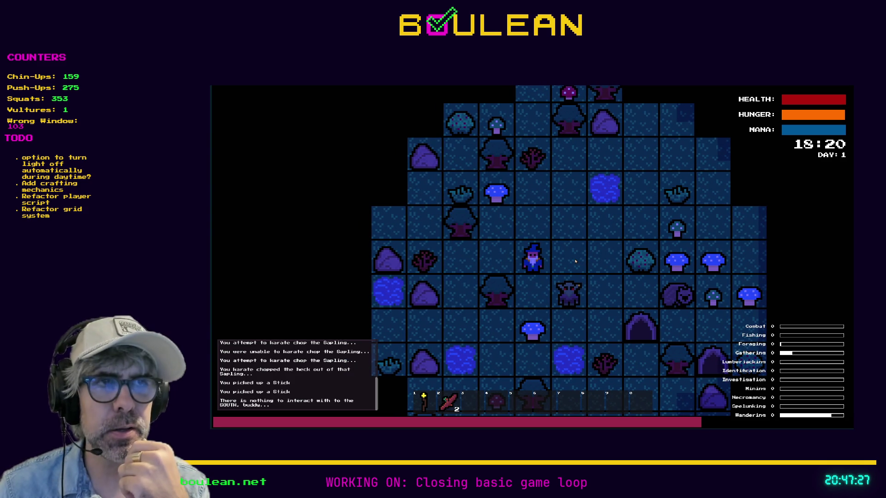
{"action": "key", "text": "Left"}
- Chop and investigate the tree south of the wizard until it yields a log
{"action": "key", "text": "Down"}
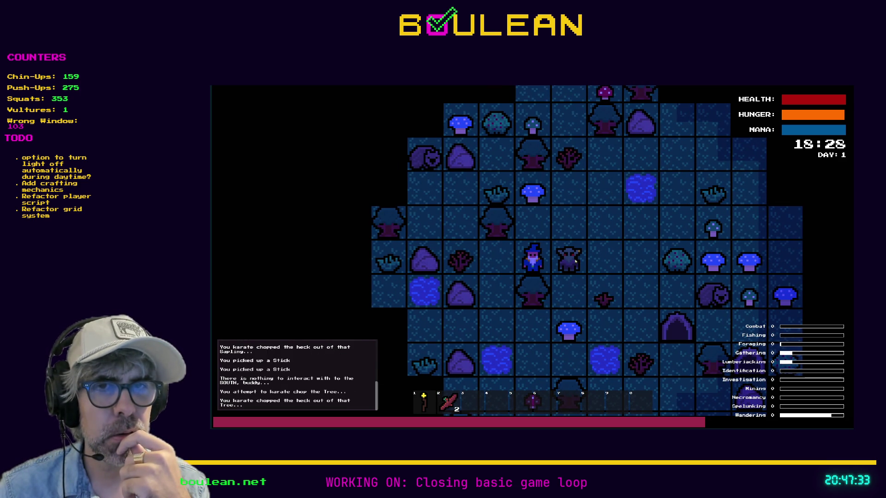
{"action": "key", "text": "Down"}
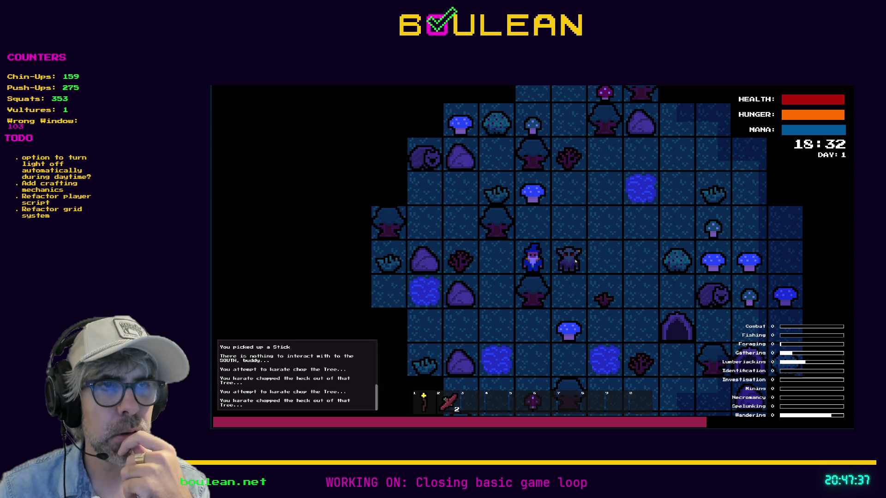
{"action": "key", "text": "i"}
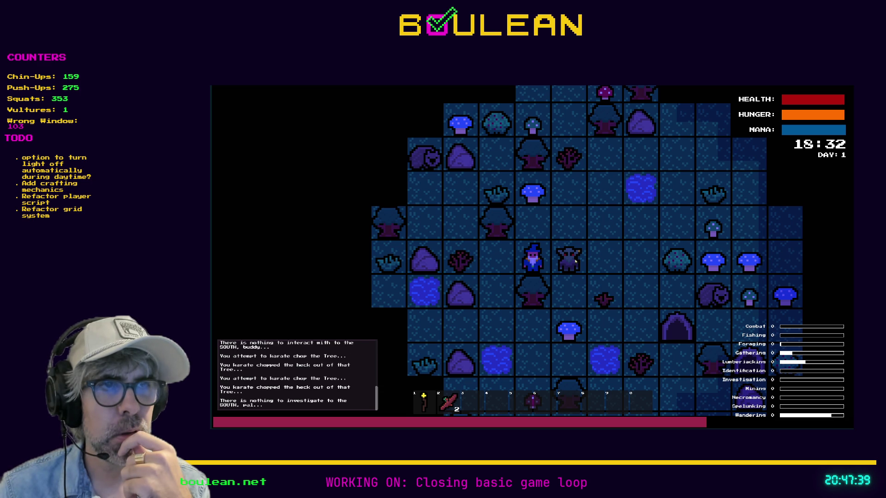
{"action": "key", "text": "e"}
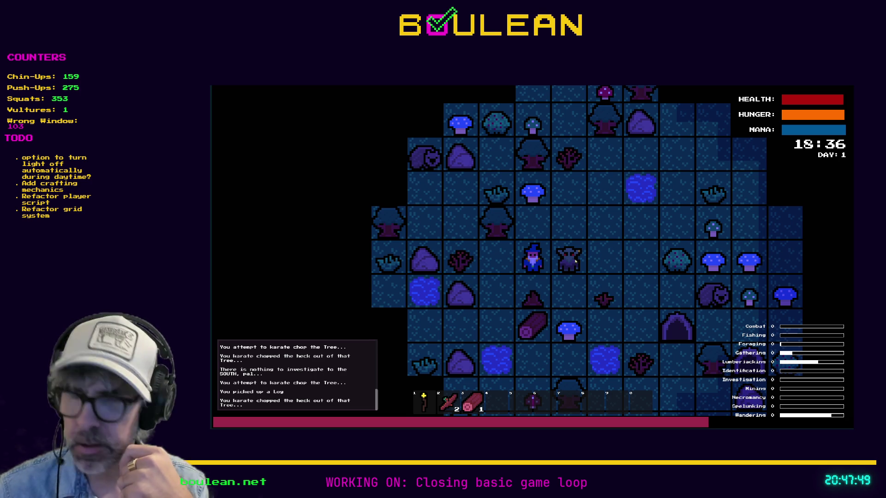
{"action": "key", "text": "e"}
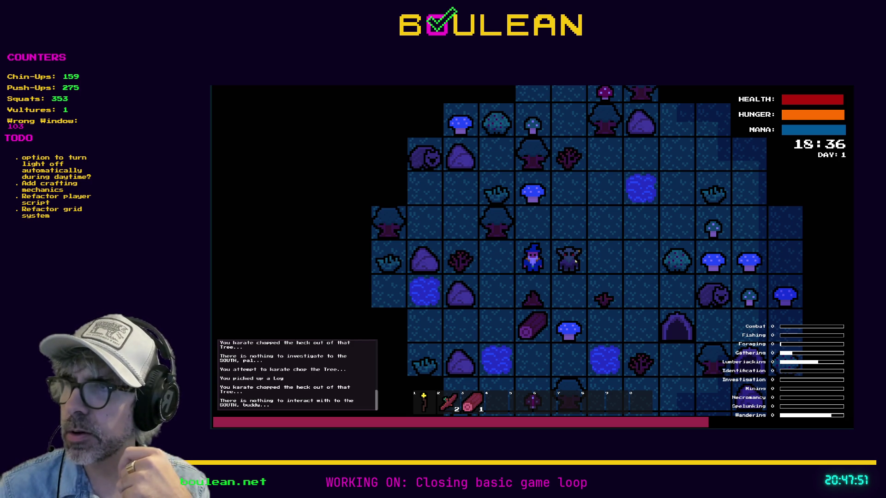
{"action": "key", "text": "e"}
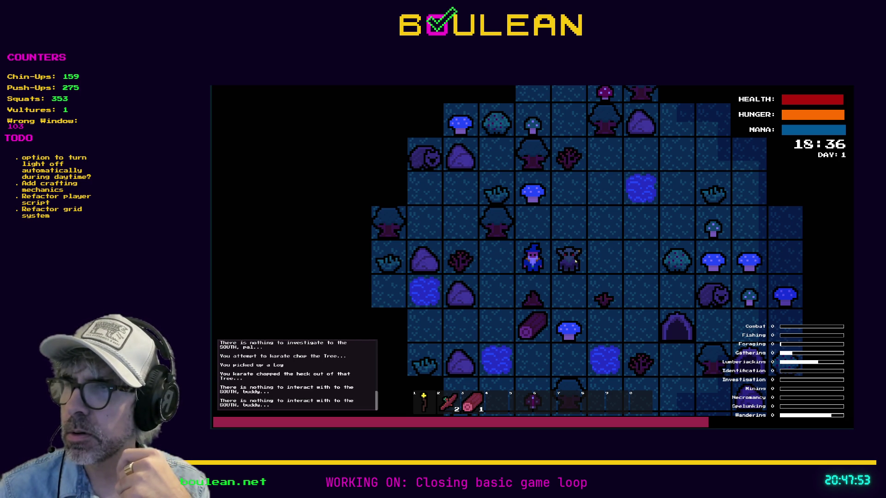
{"action": "key", "text": "i"}
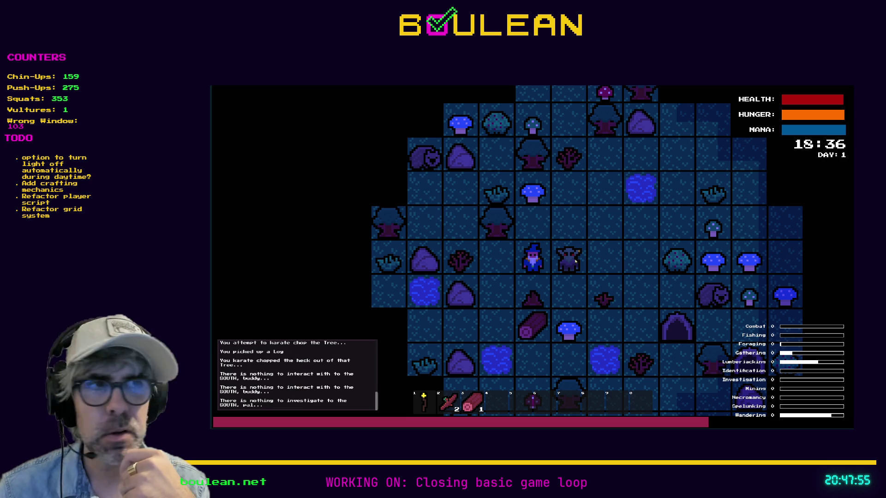
{"action": "key", "text": "e"}
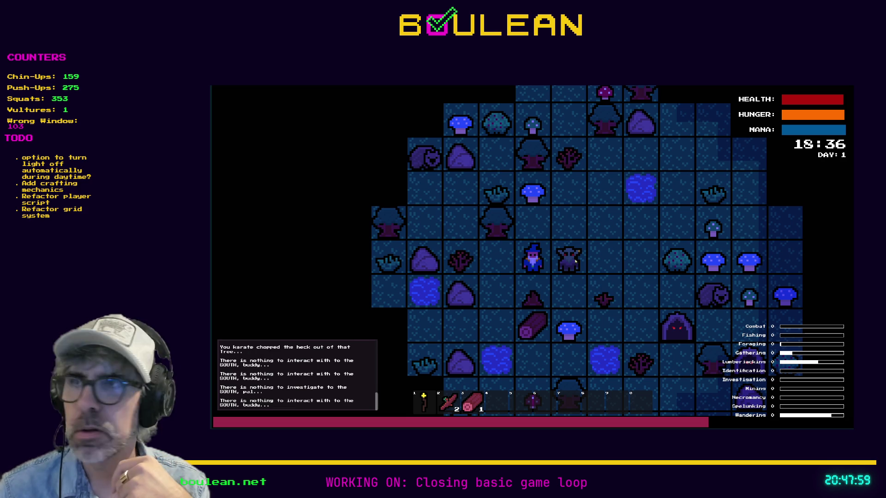
- Karate-chop the goblin to the east twice, then quit the game
{"action": "key", "text": "Right"}
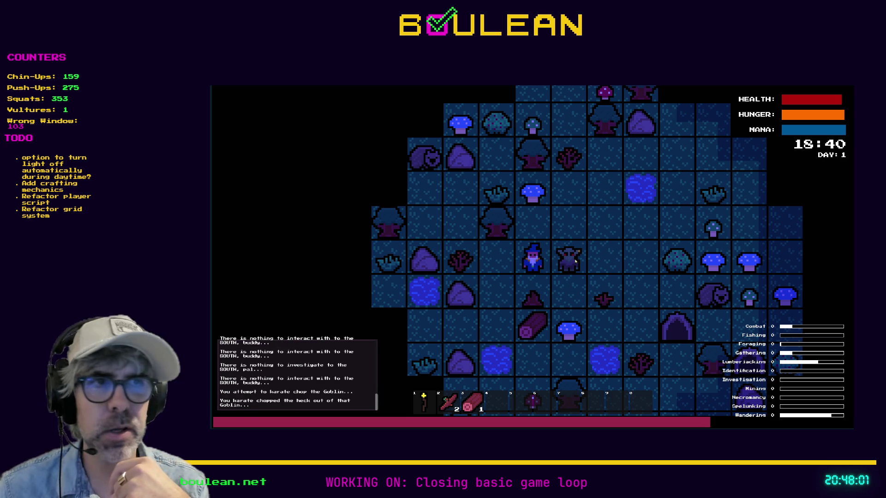
{"action": "key", "text": "Right"}
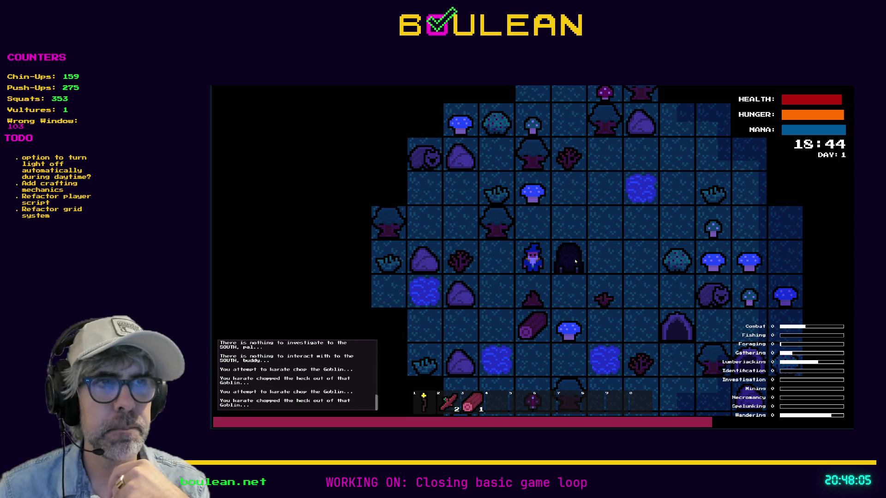
{"action": "key", "text": "Escape"}
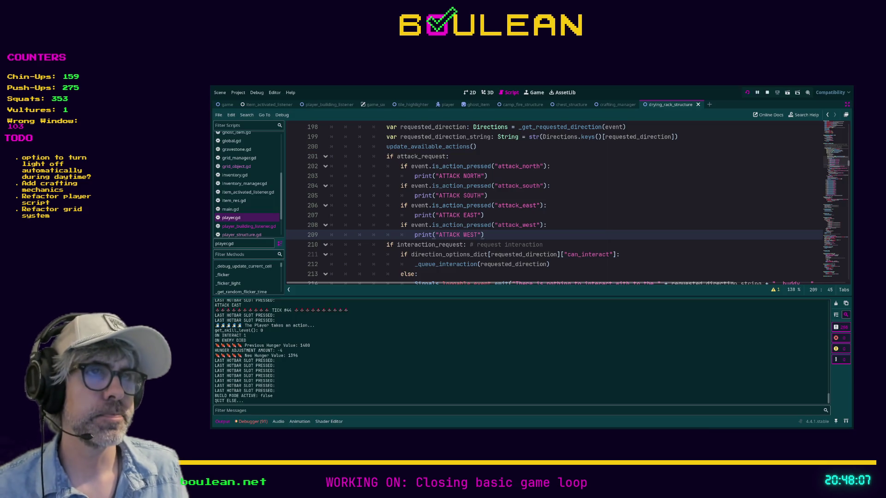
{"action": "scroll", "coordinate": [567, 203], "scroll_direction": "down", "scroll_amount": 4}
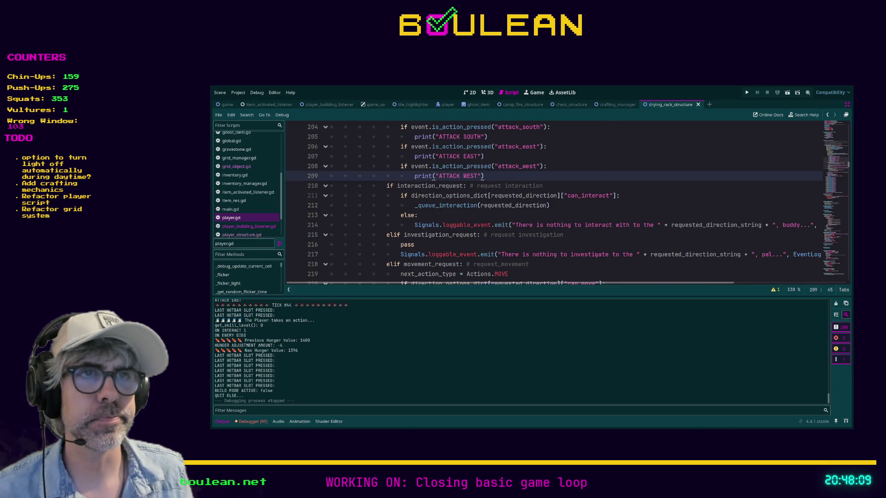
{"action": "scroll", "coordinate": [568, 203], "scroll_direction": "down", "scroll_amount": 1}
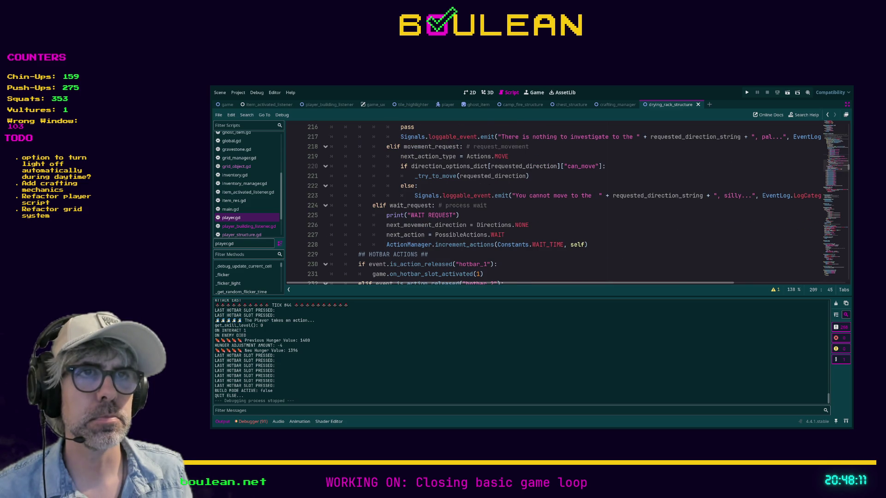
{"action": "scroll", "coordinate": [568, 203], "scroll_direction": "up", "scroll_amount": 9}
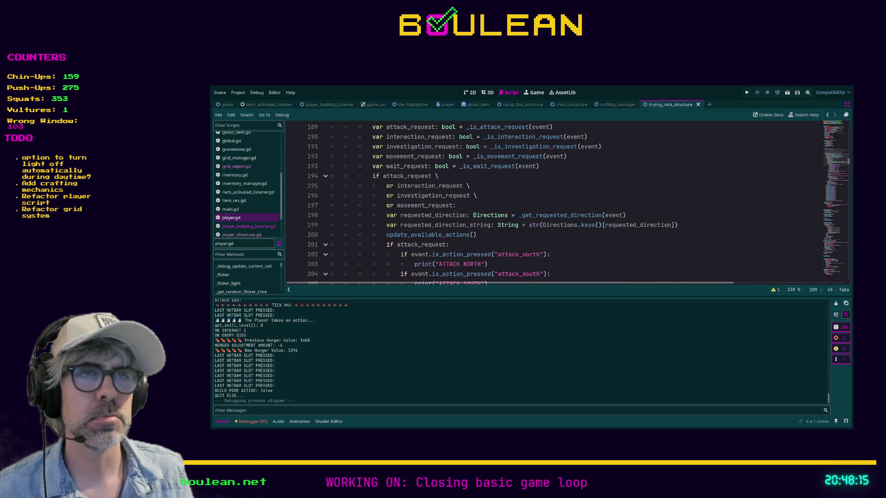
{"action": "scroll", "coordinate": [568, 203], "scroll_direction": "down", "scroll_amount": 1}
{"action": "scroll", "coordinate": [568, 203], "scroll_direction": "down", "scroll_amount": 1}
{"action": "scroll", "coordinate": [568, 203], "scroll_direction": "down", "scroll_amount": 3}
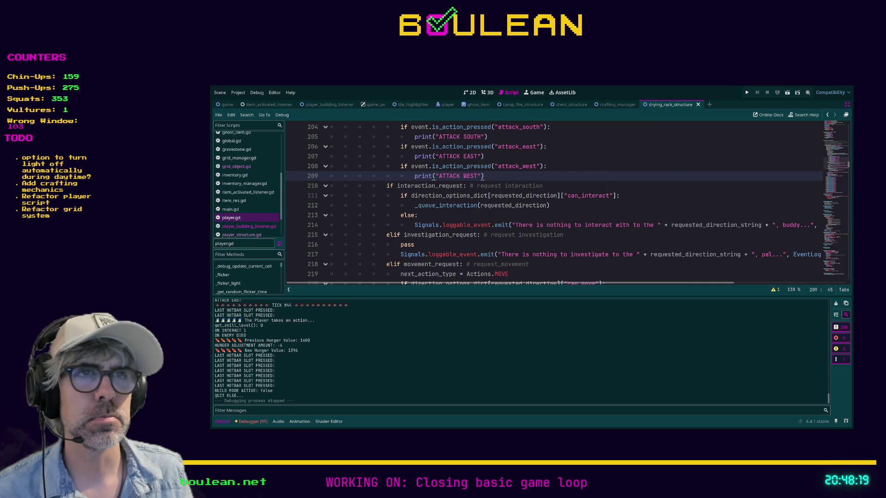
{"action": "scroll", "coordinate": [567, 203], "scroll_direction": "up", "scroll_amount": 2}
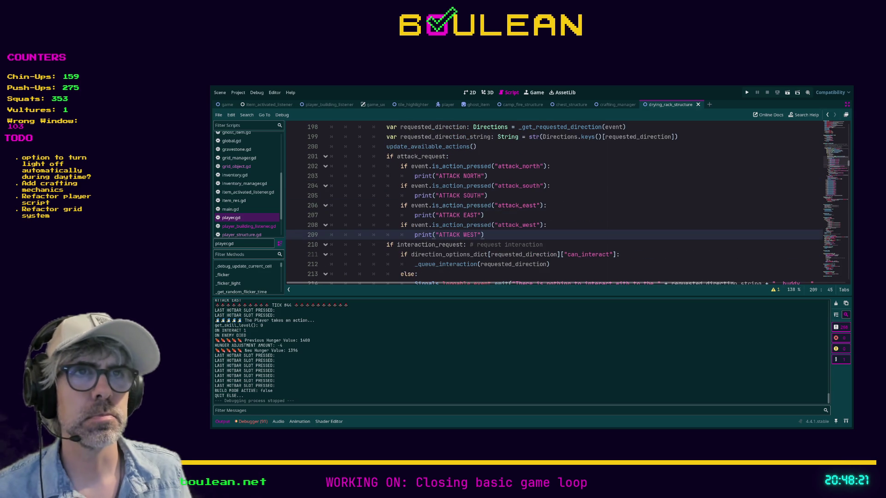
{"action": "scroll", "coordinate": [568, 203], "scroll_direction": "down", "scroll_amount": 1}
{"action": "scroll", "coordinate": [567, 203], "scroll_direction": "up", "scroll_amount": 2}
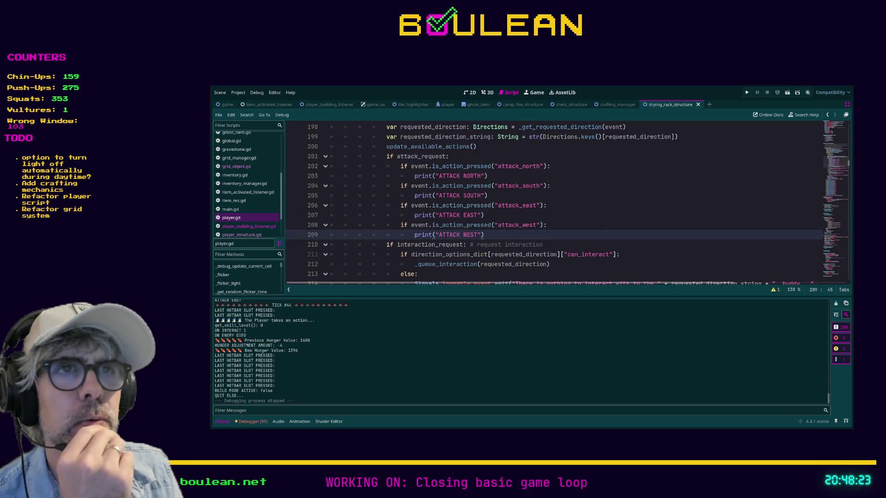
{"action": "left_click", "coordinate": [387, 274]}
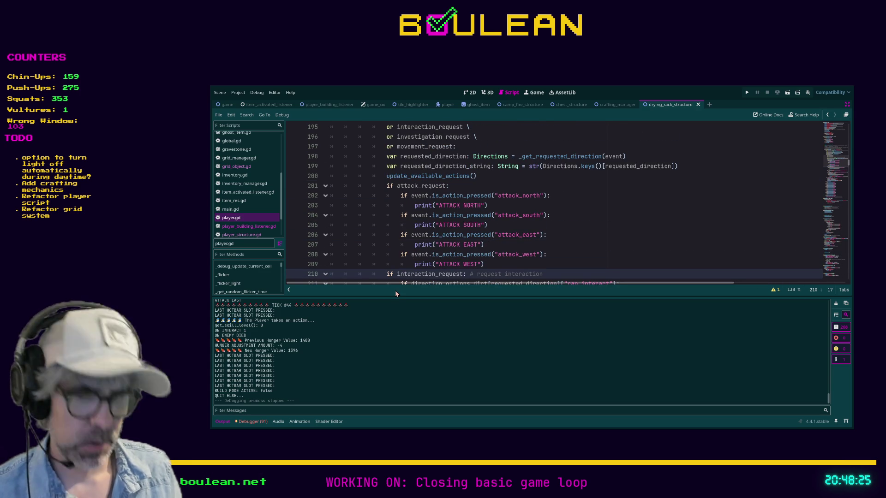
- Prefix the interaction check with 'el' to make it an elif, and save player.gd
{"action": "type", "text": "el"}
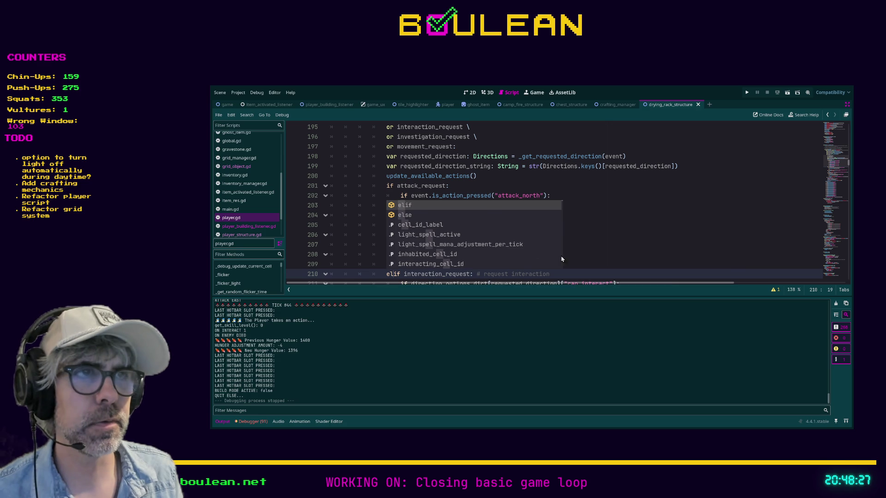
{"action": "left_click", "coordinate": [559, 257]}
{"action": "scroll", "coordinate": [551, 244], "scroll_direction": "down", "scroll_amount": 4}
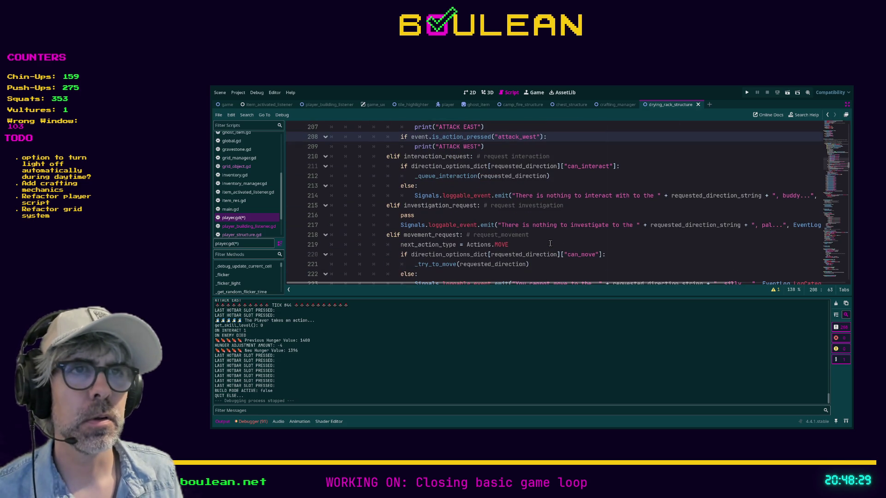
{"action": "scroll", "coordinate": [550, 243], "scroll_direction": "up", "scroll_amount": 3}
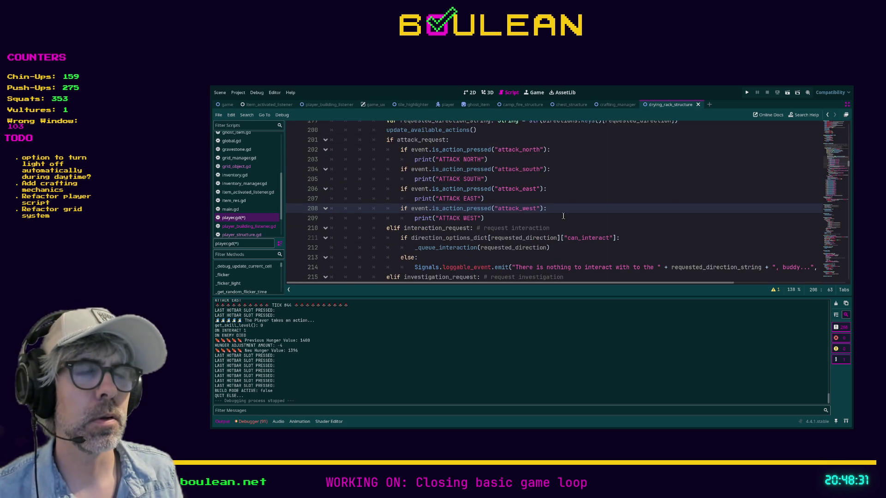
{"action": "left_click", "coordinate": [560, 216]}
{"action": "key", "text": "ctrl+s"}
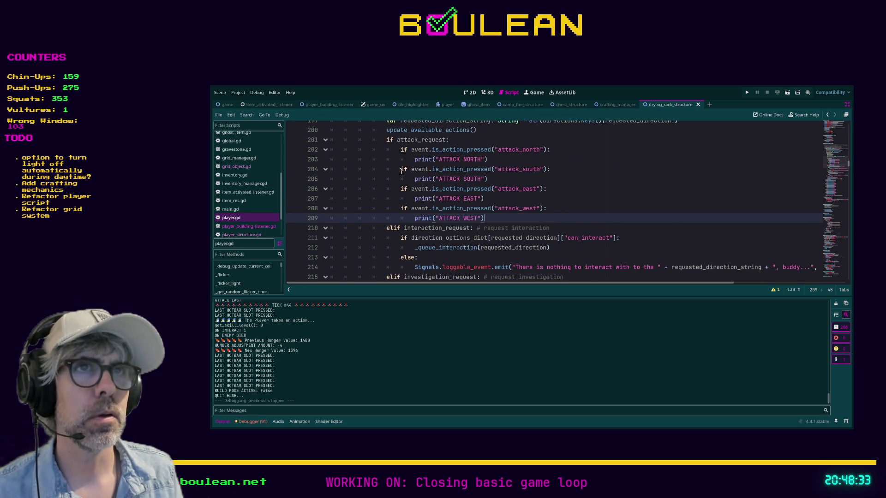
- Turn the south, east and west attack checks into elif branches and relaunch the game with F5
{"action": "left_click", "coordinate": [401, 170]}
{"action": "type", "text": "el"}
{"action": "left_click", "coordinate": [401, 189]}
{"action": "type", "text": "el"}
{"action": "left_click", "coordinate": [401, 208]}
{"action": "type", "text": "el"}
{"action": "left_click", "coordinate": [563, 211]}
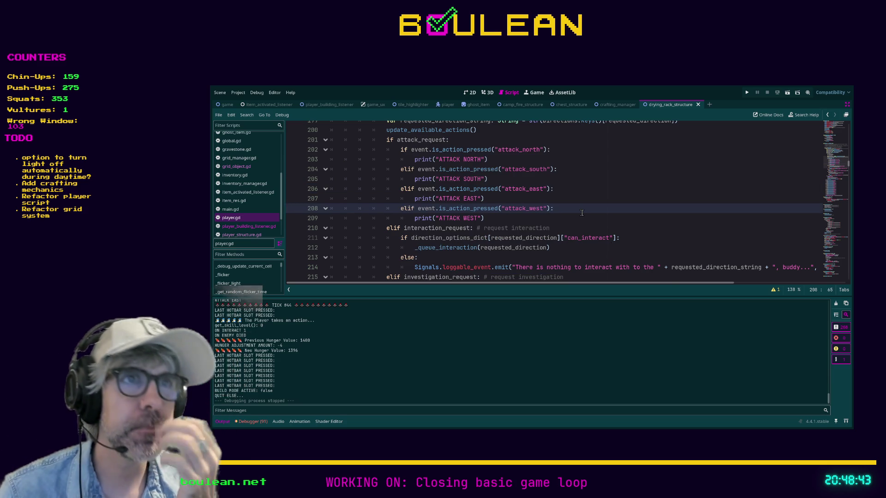
{"action": "key", "text": "F5"}
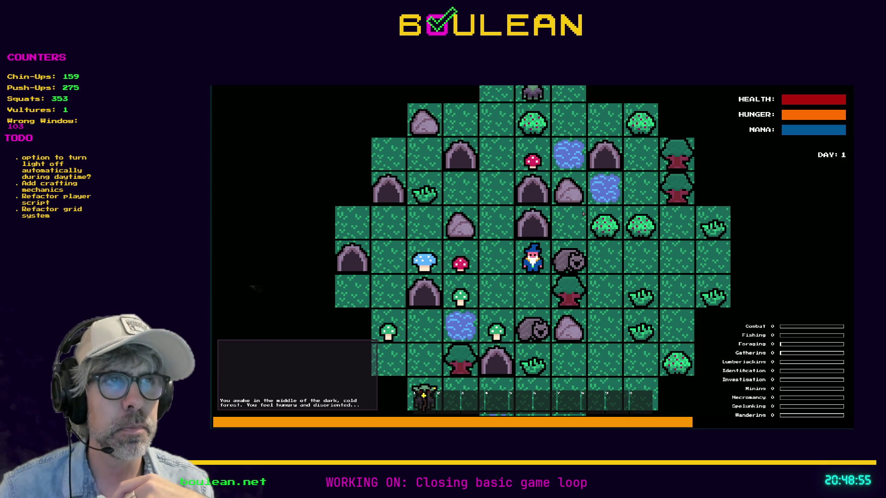
- Karate-chop the cave entrance to the north and the wombat to the south
{"action": "key", "text": "Up"}
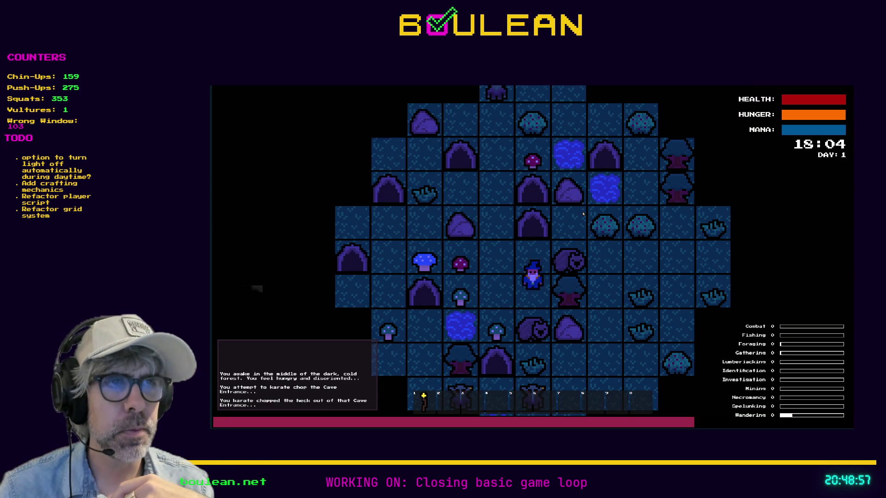
{"action": "key", "text": "Down"}
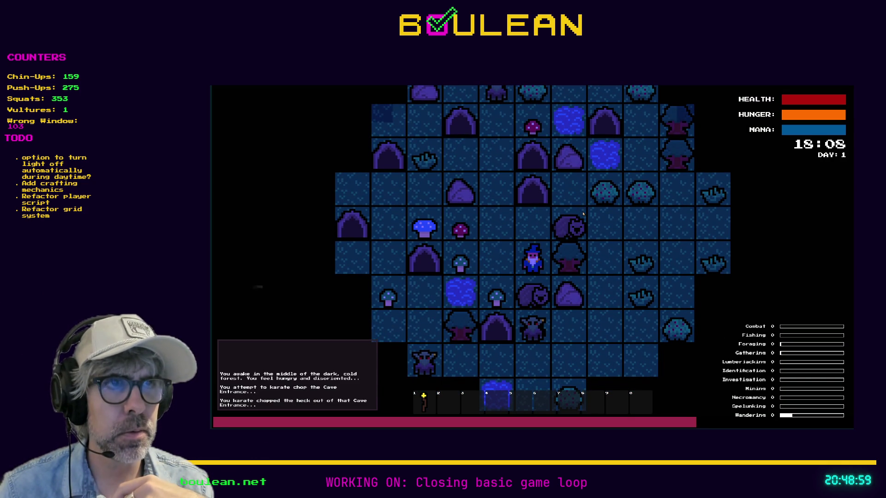
{"action": "key", "text": "Down"}
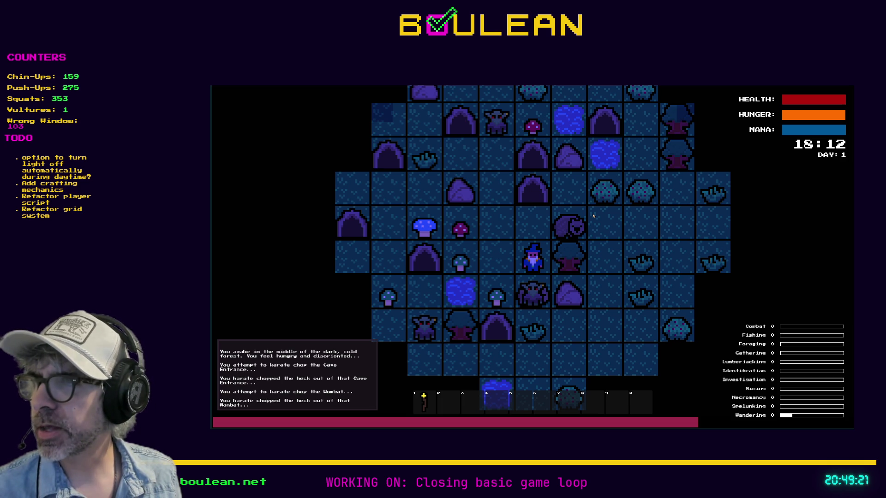
- Move the wizard west and south, then smite all goblins from the debug menu
{"action": "key", "text": "Left"}
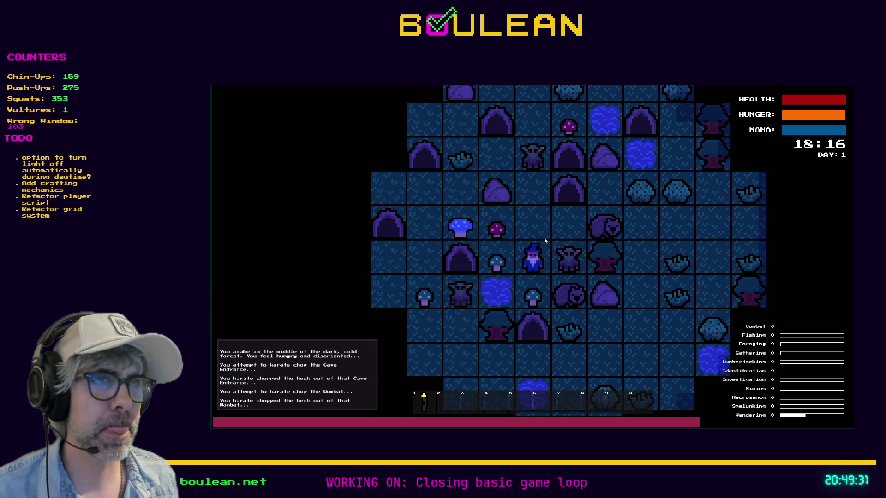
{"action": "scroll", "coordinate": [545, 240], "scroll_direction": "up", "scroll_amount": 1}
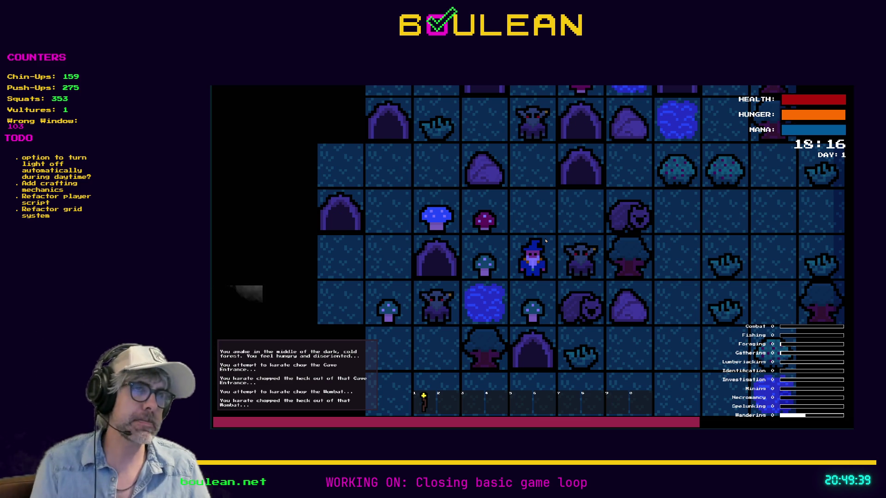
{"action": "key", "text": "Down"}
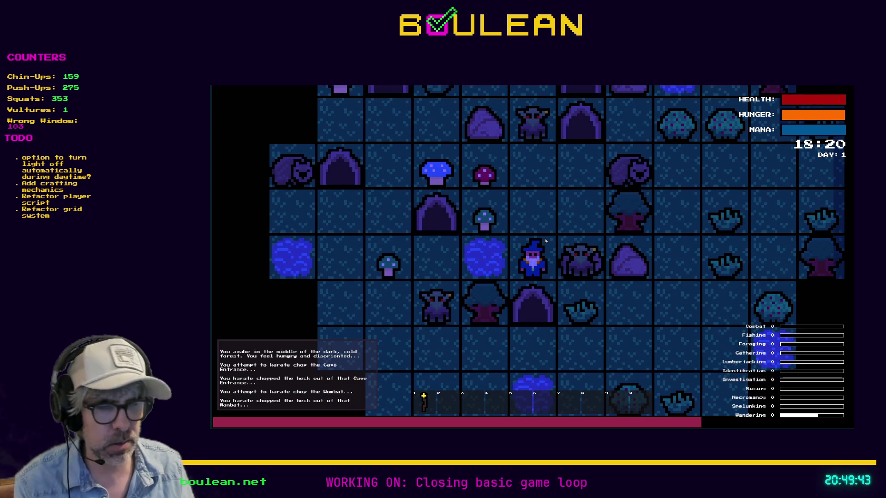
{"action": "key", "text": "grave"}
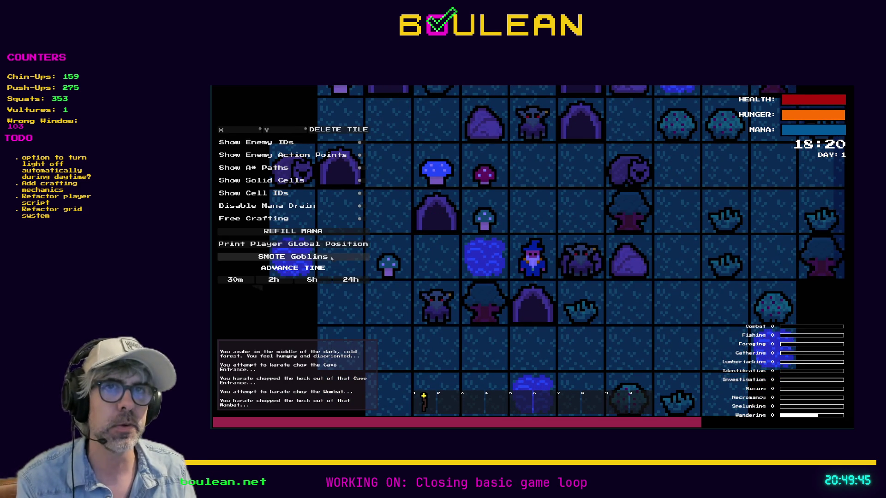
{"action": "left_click", "coordinate": [360, 256]}
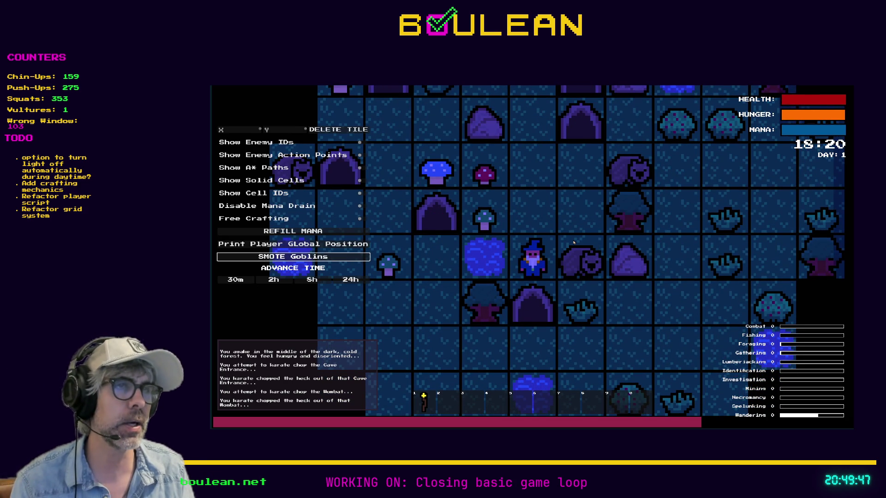